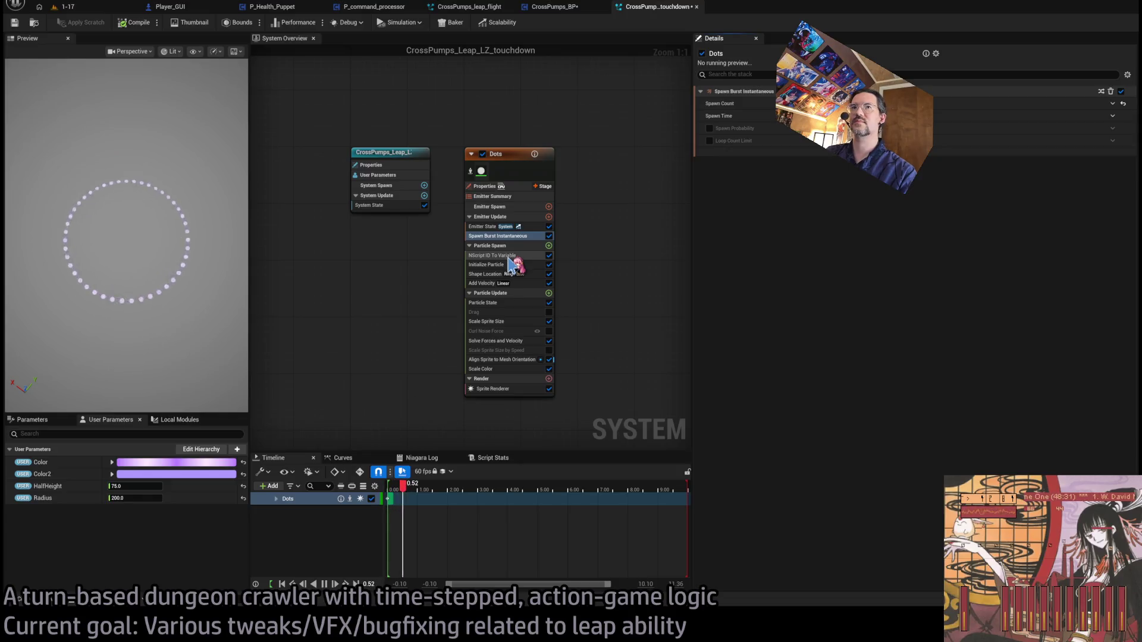
- Review the Dots emitter's Shape Location and Add Velocity speed scale settings
left_click(494, 274)
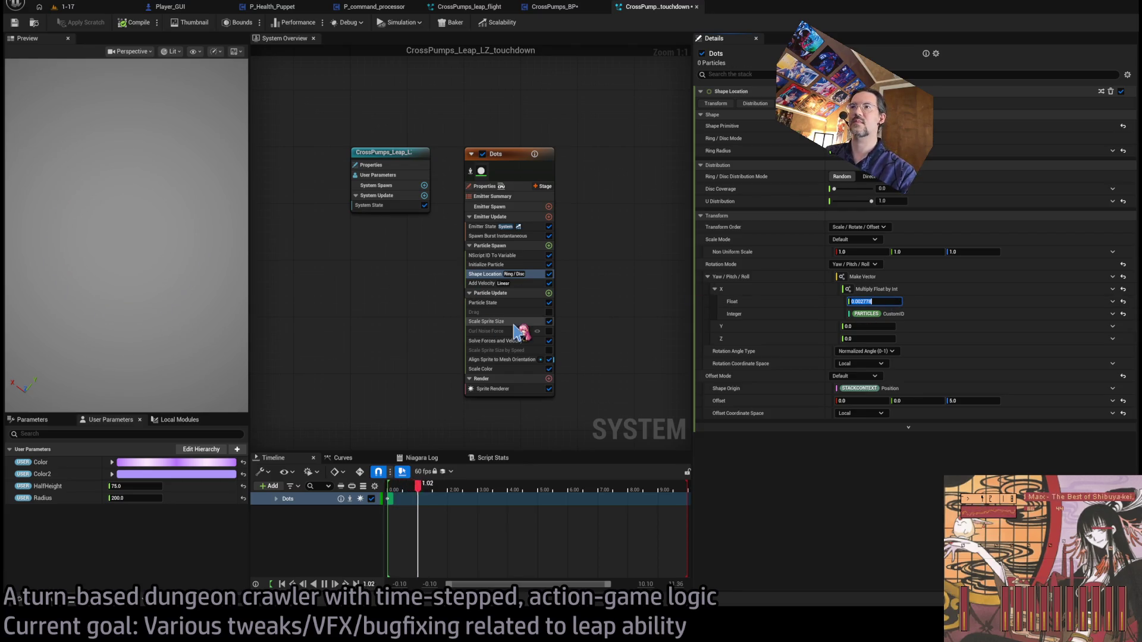
left_click(531, 285)
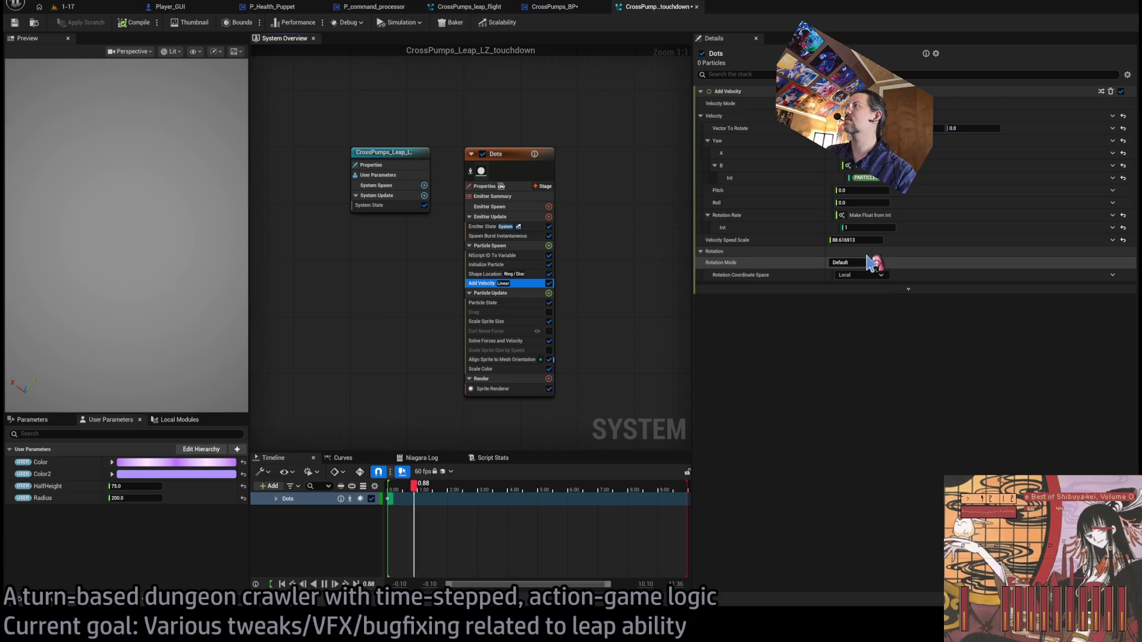
left_click(857, 239)
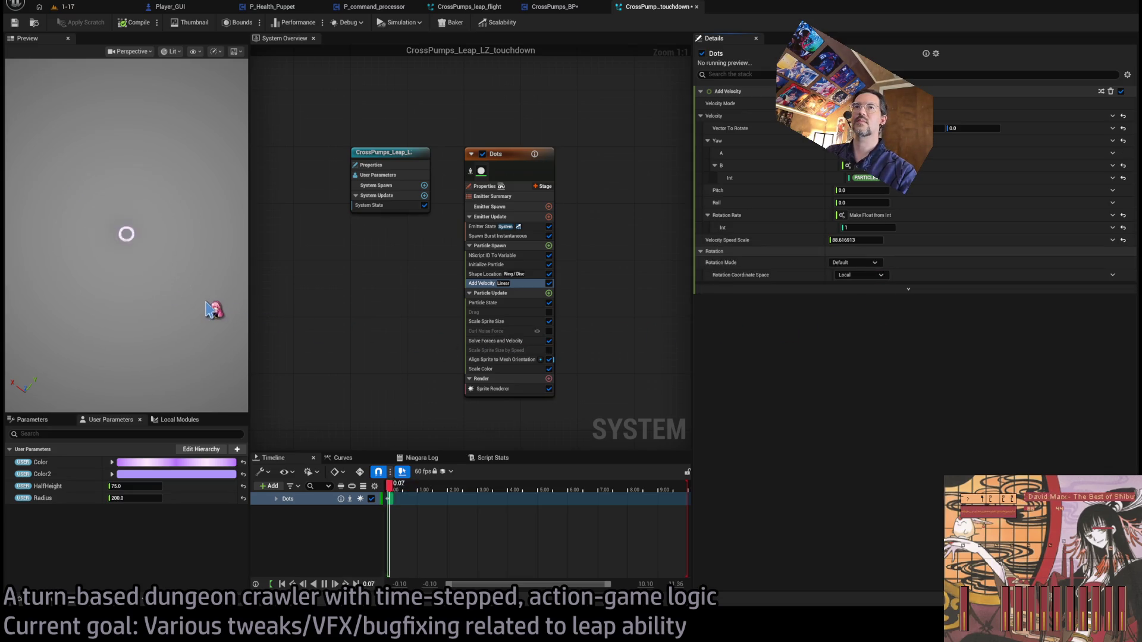
left_click_drag(212, 309, 208, 300)
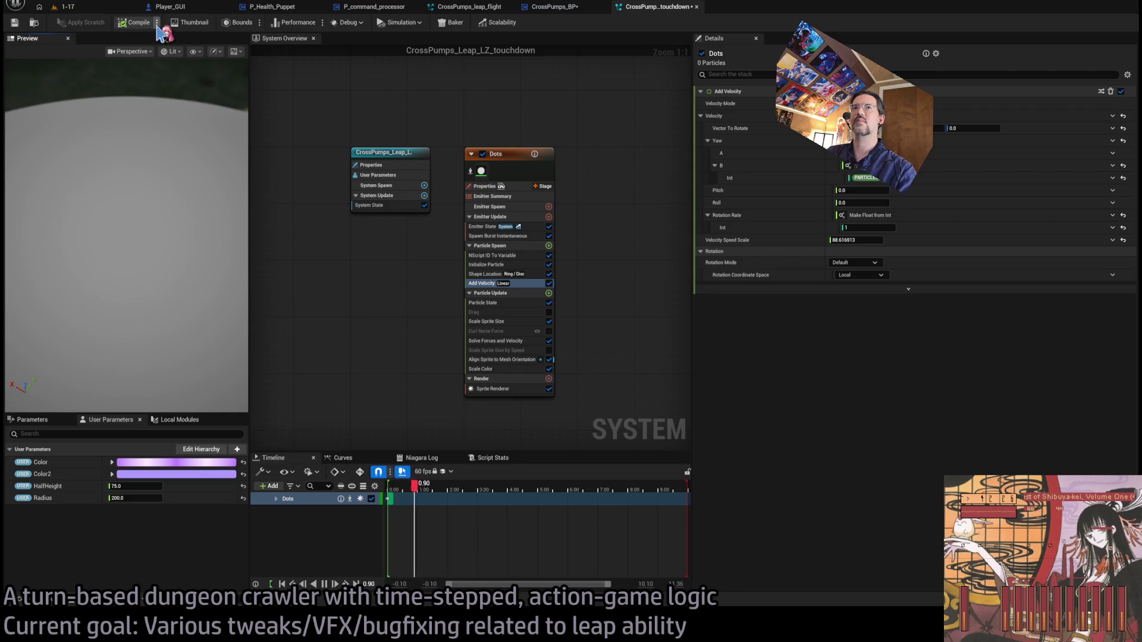
- Set the Dots' Initialize Particle Uniform Sprite Size to 1.0 and switch to the running 1-17 level
left_click(505, 265)
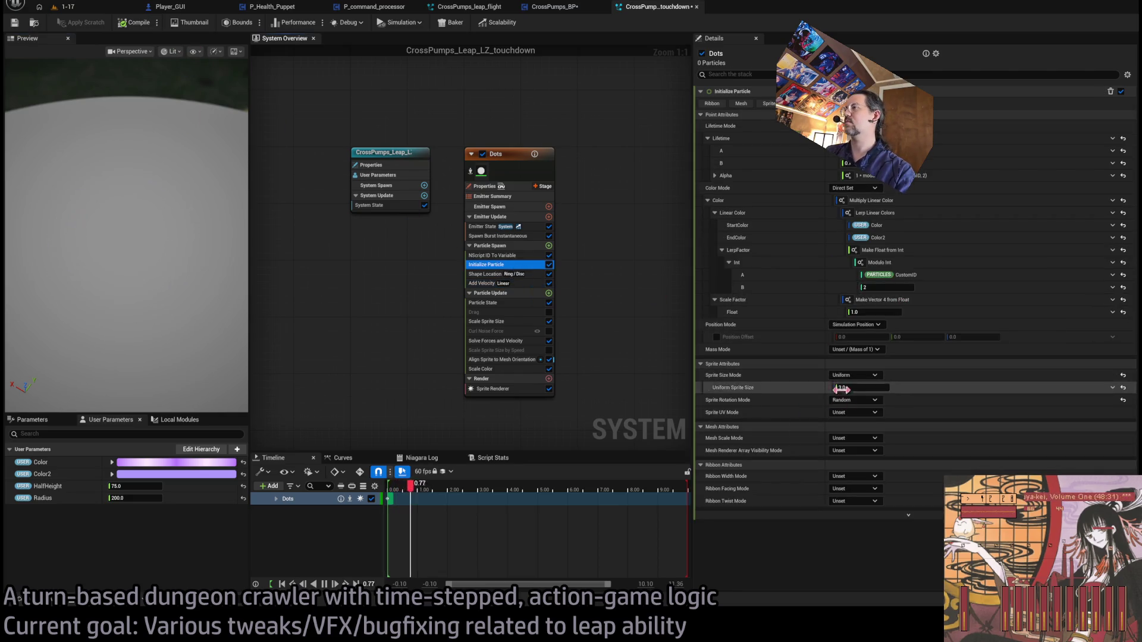
left_click(339, 413)
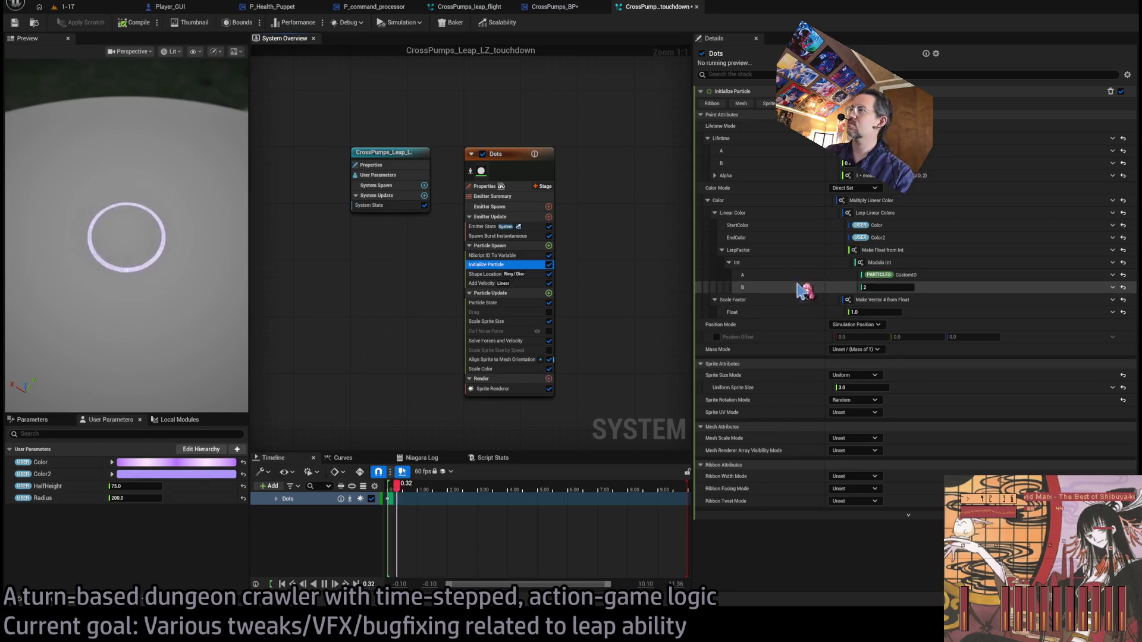
left_click(862, 387)
type("1")
key("Return")
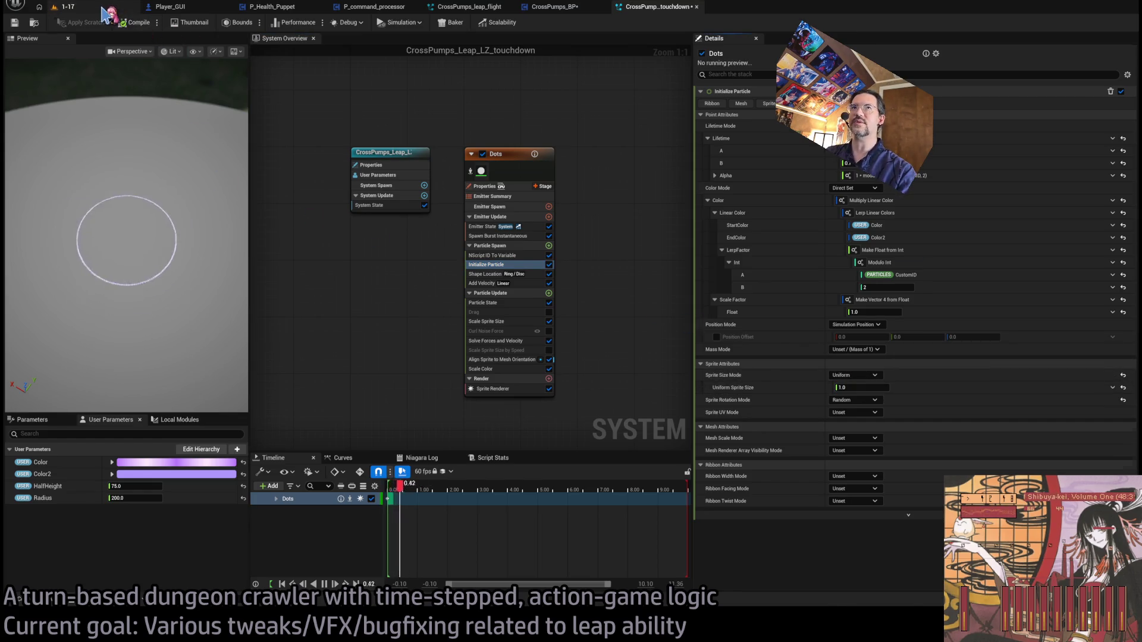
left_click(65, 6)
- Perform and replay the leap in 1-17, stop Play-In-Editor, and go back to the touchdown effect
left_click(395, 78)
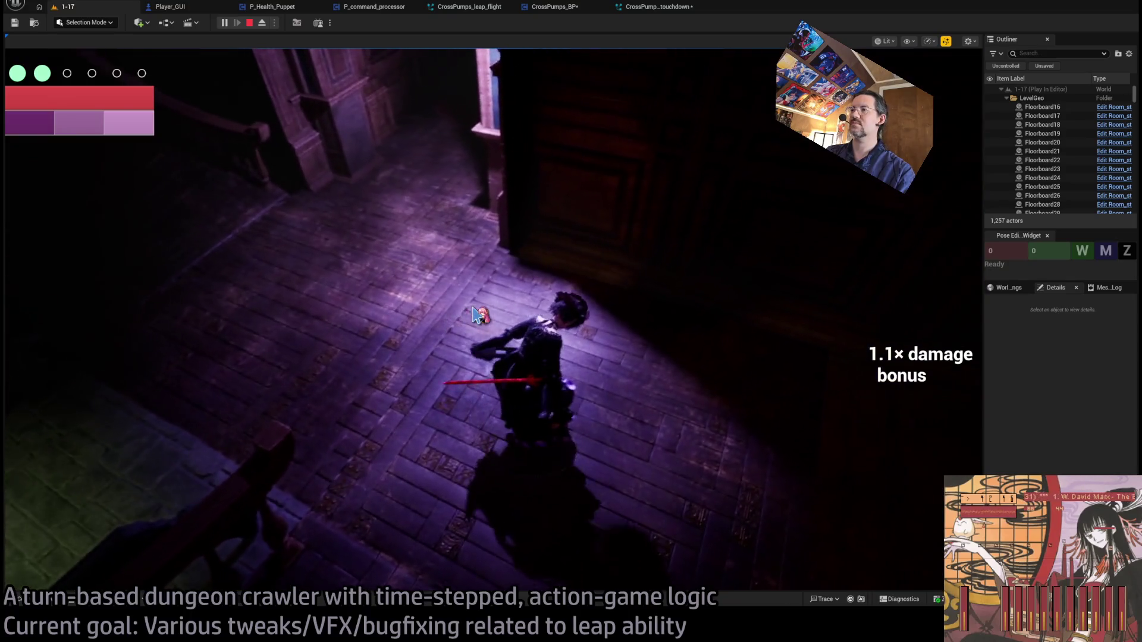
left_click(69, 373)
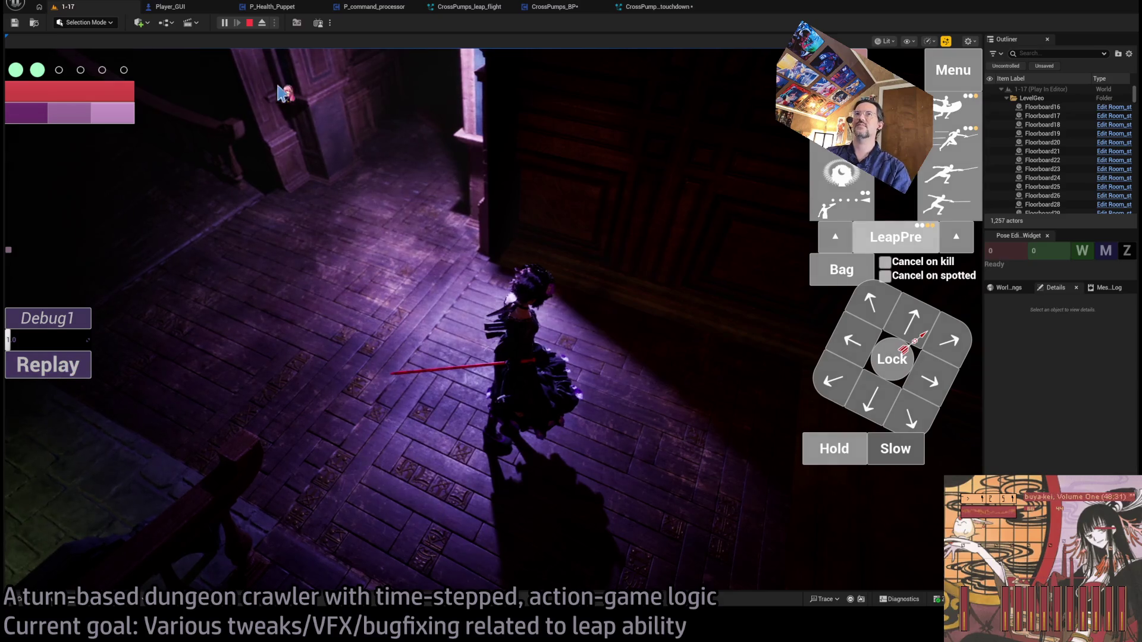
left_click(249, 22)
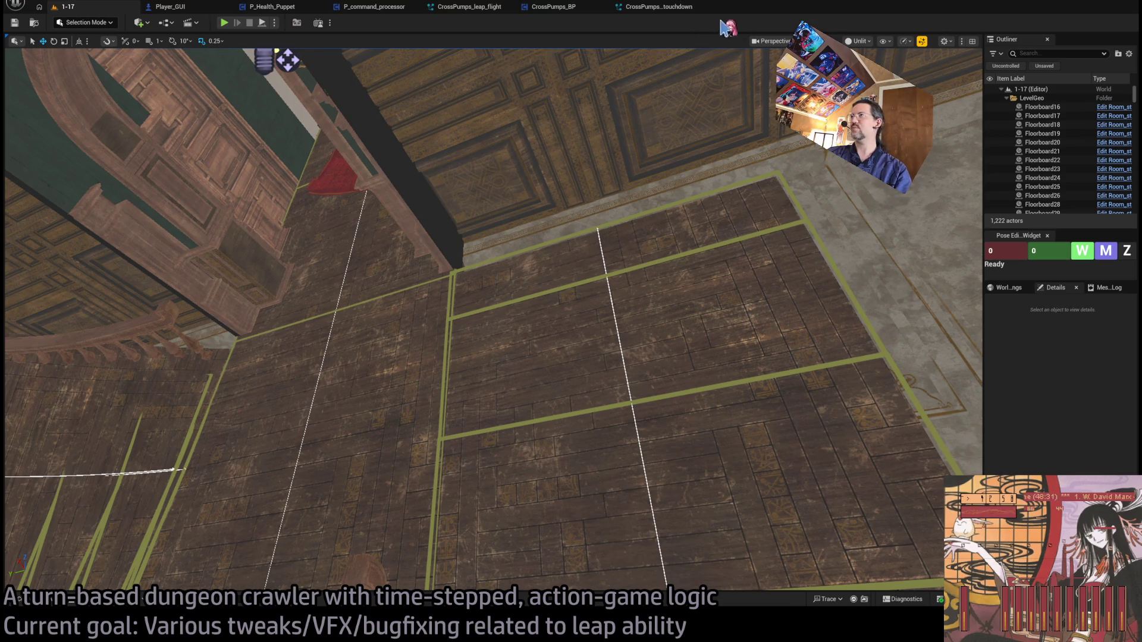
left_click(665, 9)
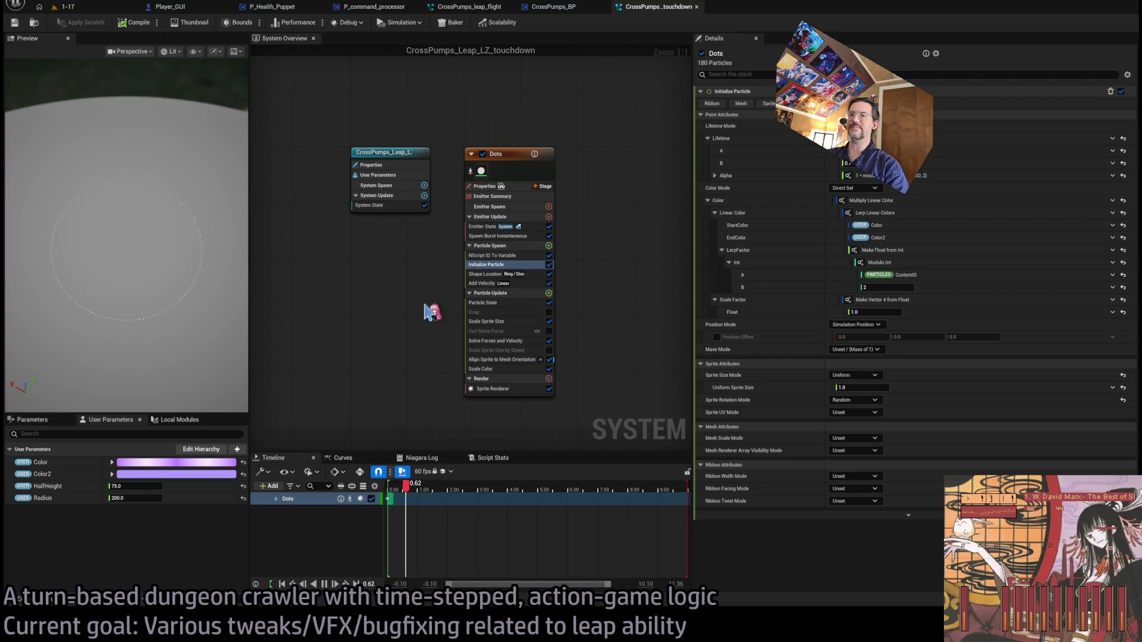
- Browse the Content Drawer to the Misc/VFX/Niagara_sim_cache folder
key("ctrl+space")
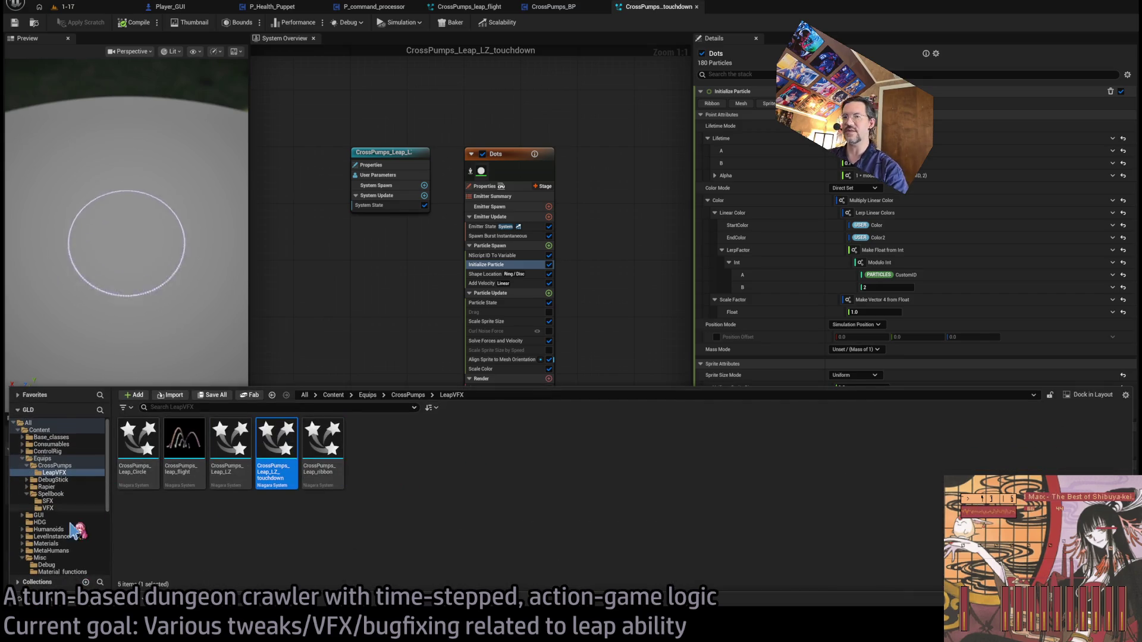
scroll(65, 512, "down", 5)
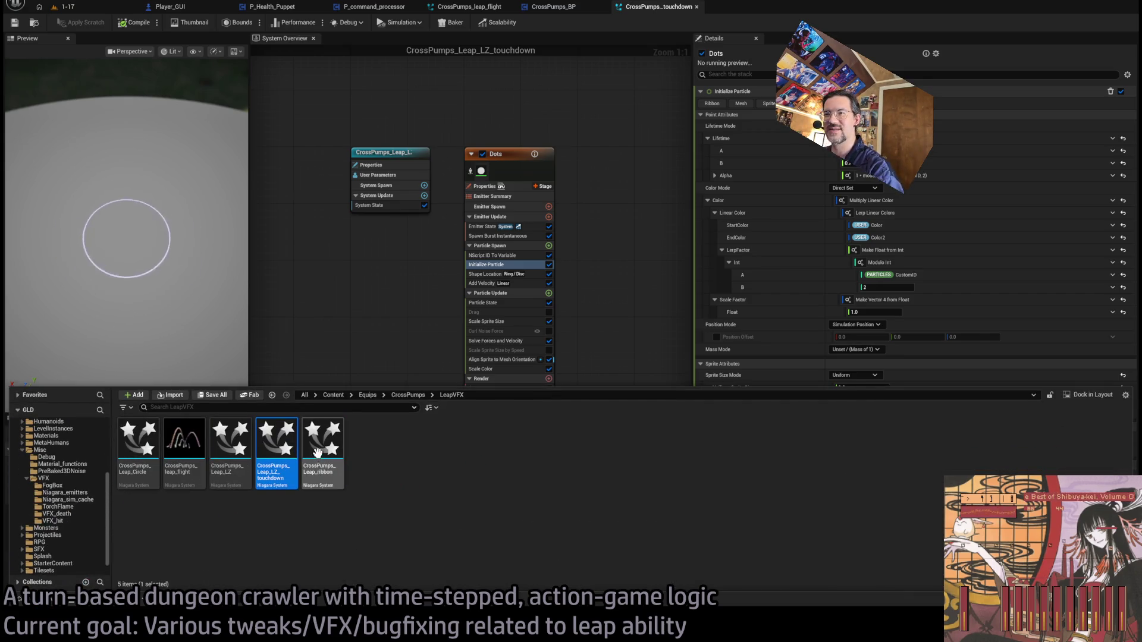
left_click(387, 533)
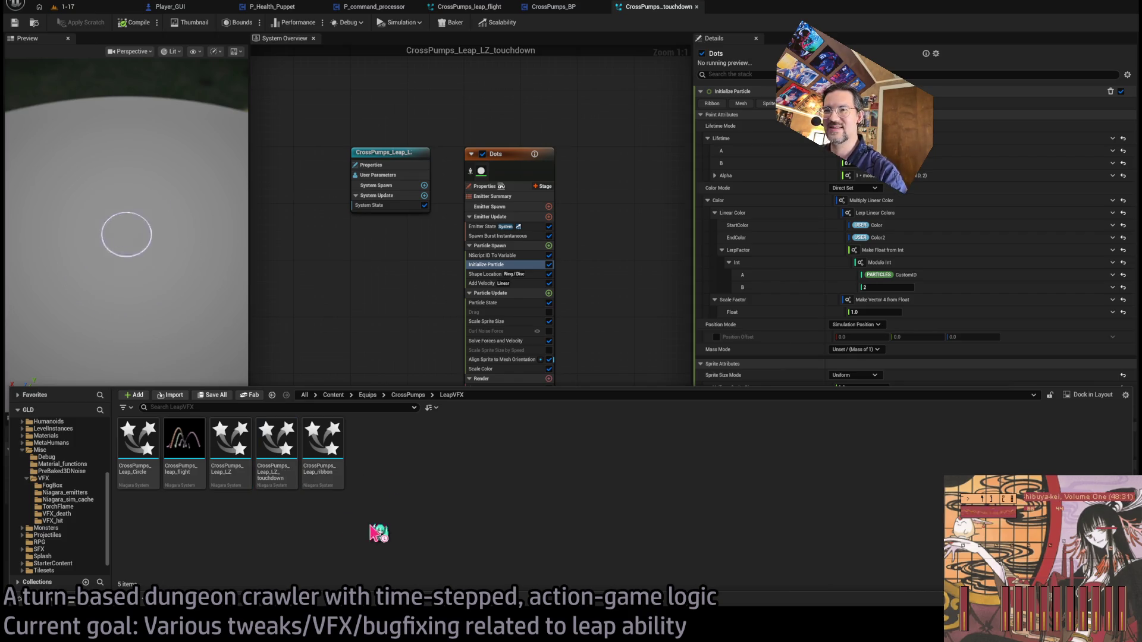
scroll(67, 489, "down", 1)
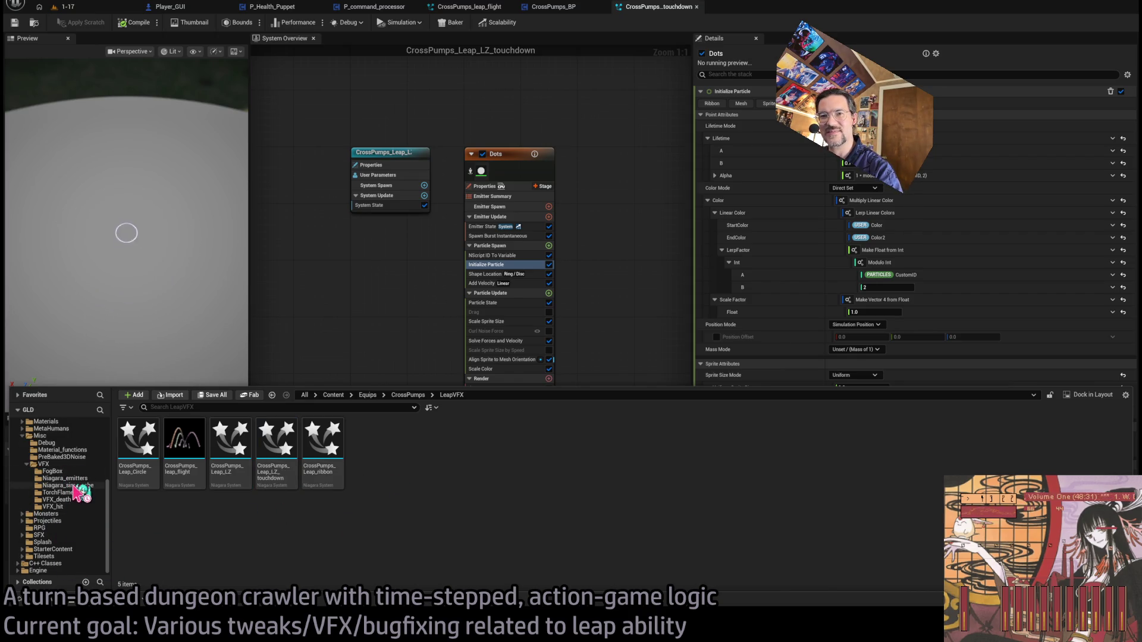
left_click(76, 486)
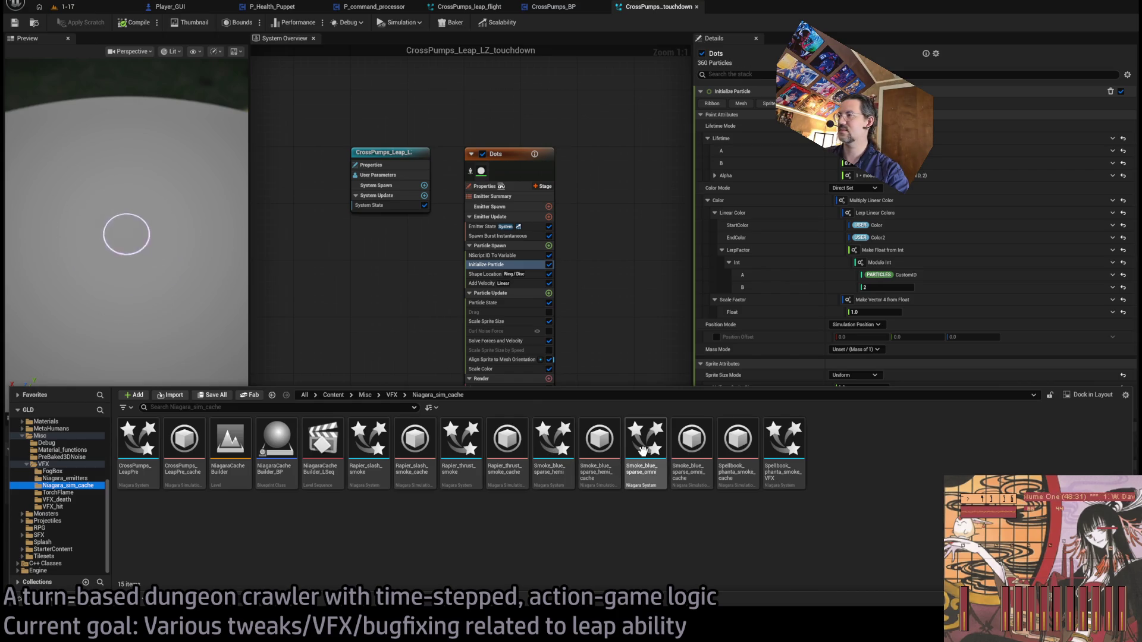
- Duplicate CrossPumps_LeapPre as CrossPumps_Leap_LZ_touchdown
left_click(155, 463)
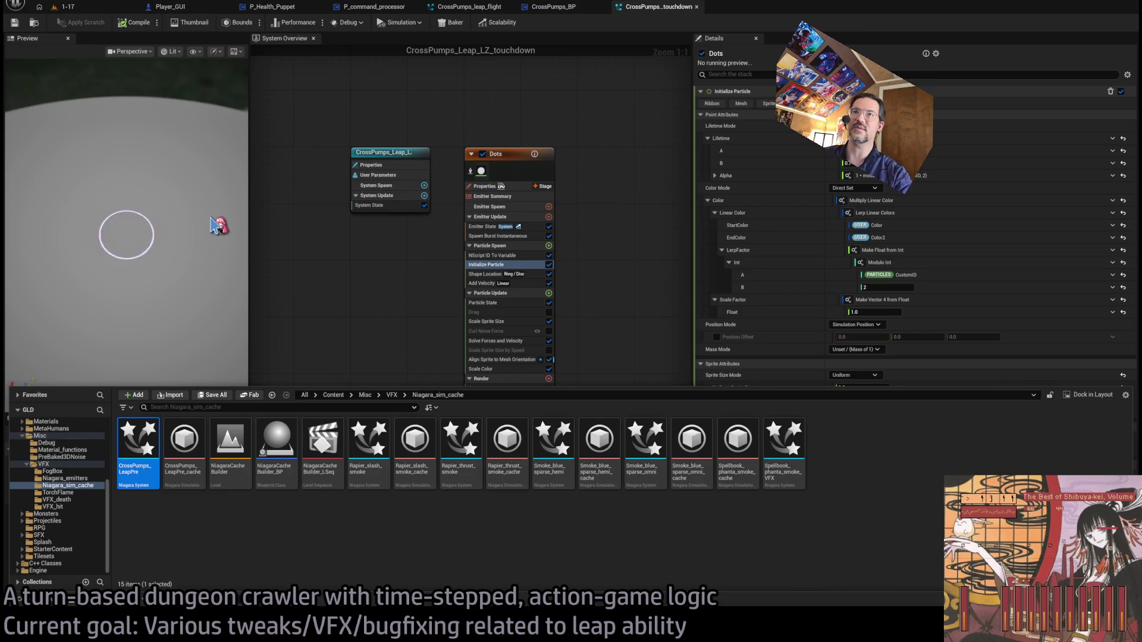
key("ctrl+d")
key("Return")
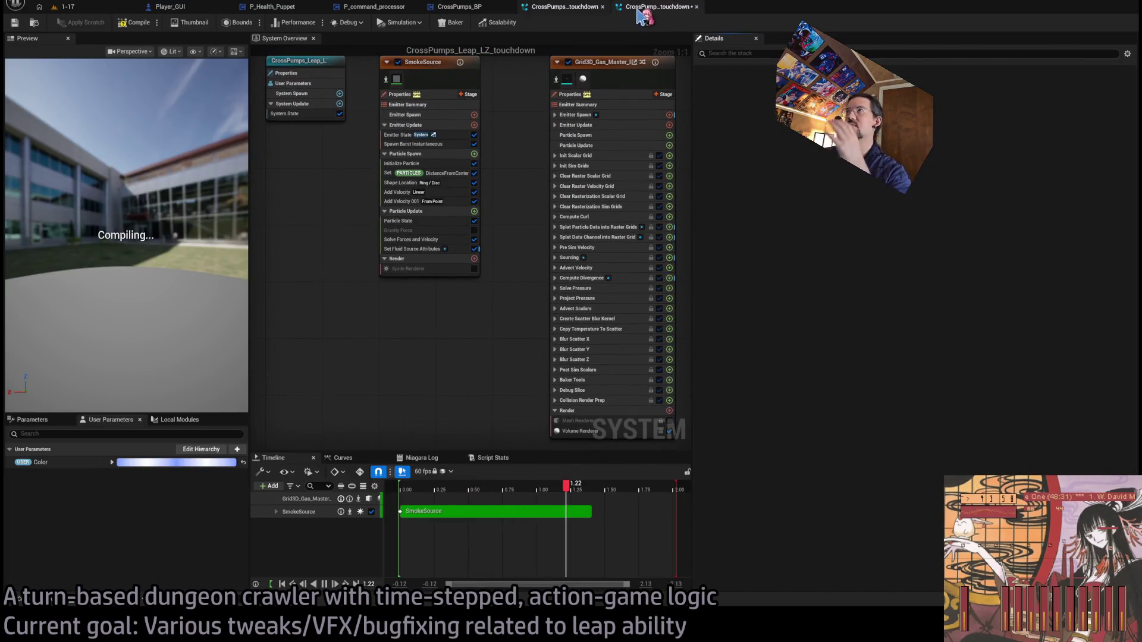
- Enable SmokeSource's Sprite Renderer and delete its Shape Location and both Add Velocity modules
mouse_move(193, 236)
left_mouse_down()
mouse_move(196, 202)
mouse_move(193, 237)
left_mouse_up()
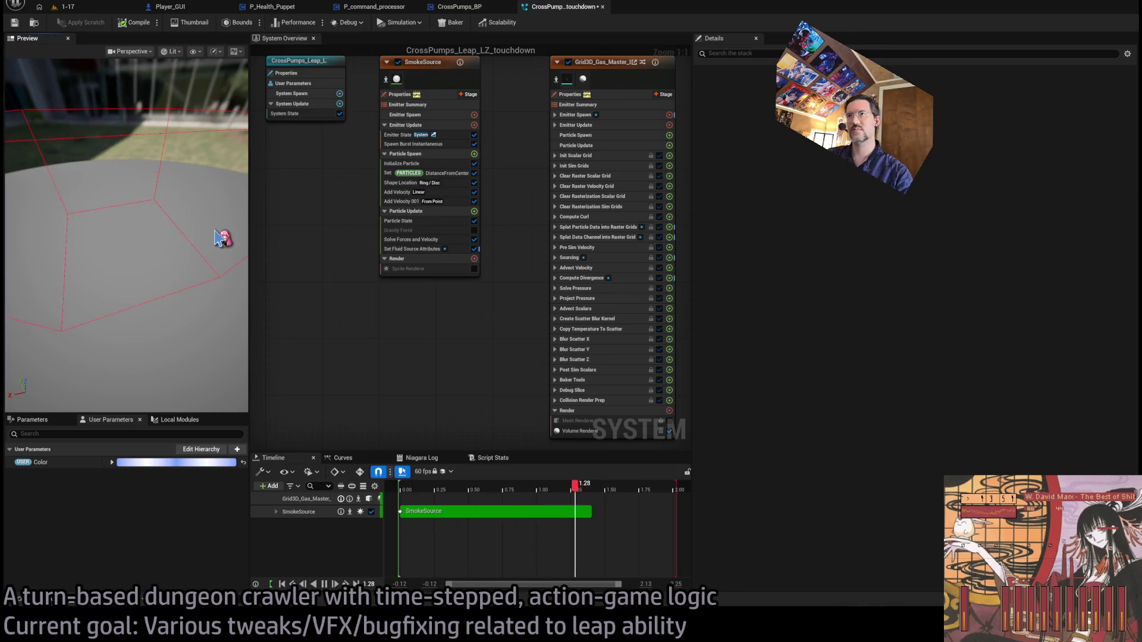
left_click_drag(408, 164, 460, 199)
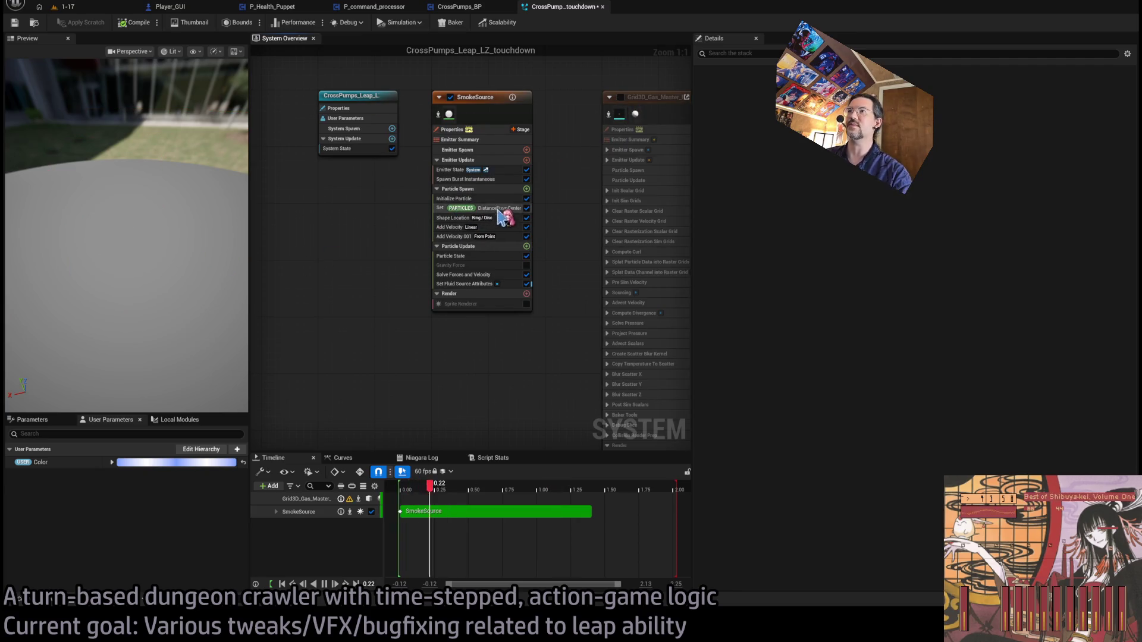
left_click(505, 219)
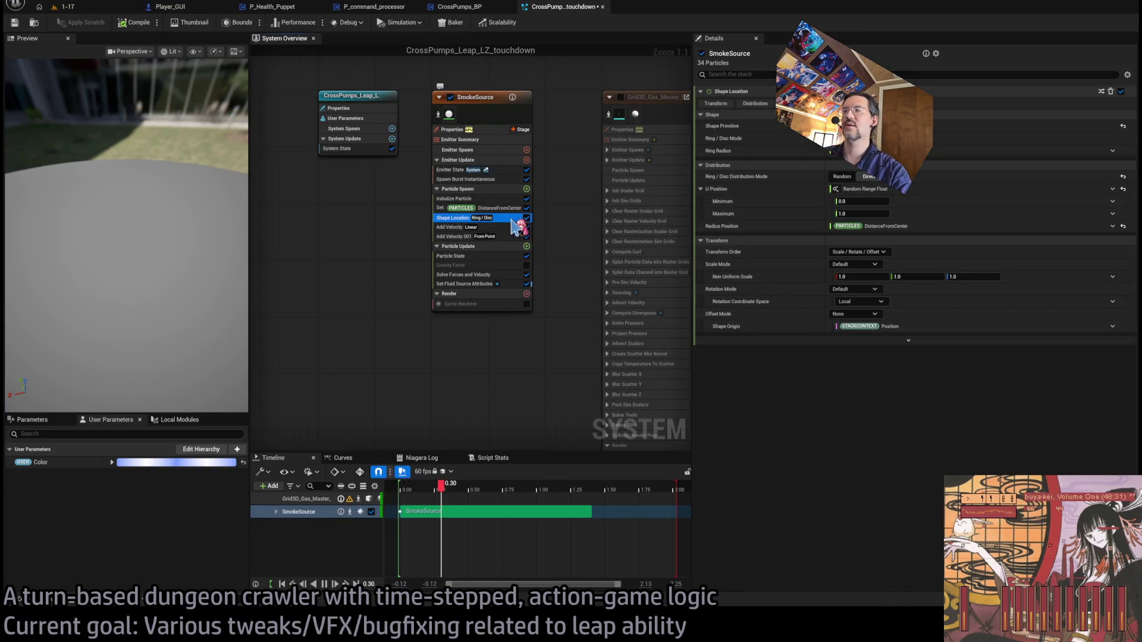
left_click(527, 304)
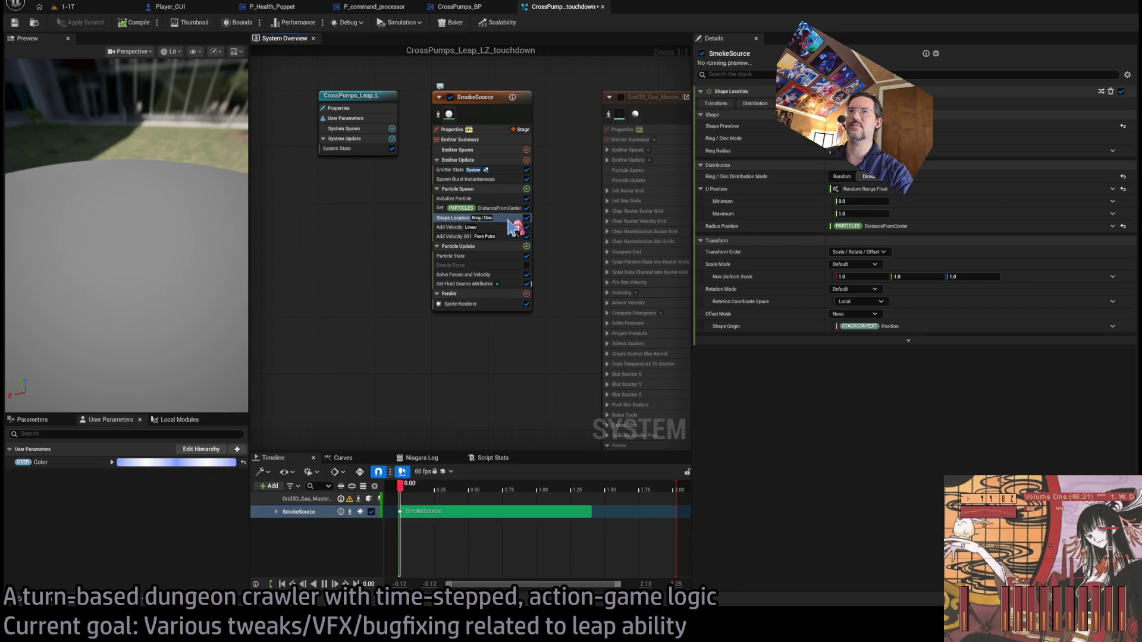
key("Delete")
key("Delete")
key("Delete")
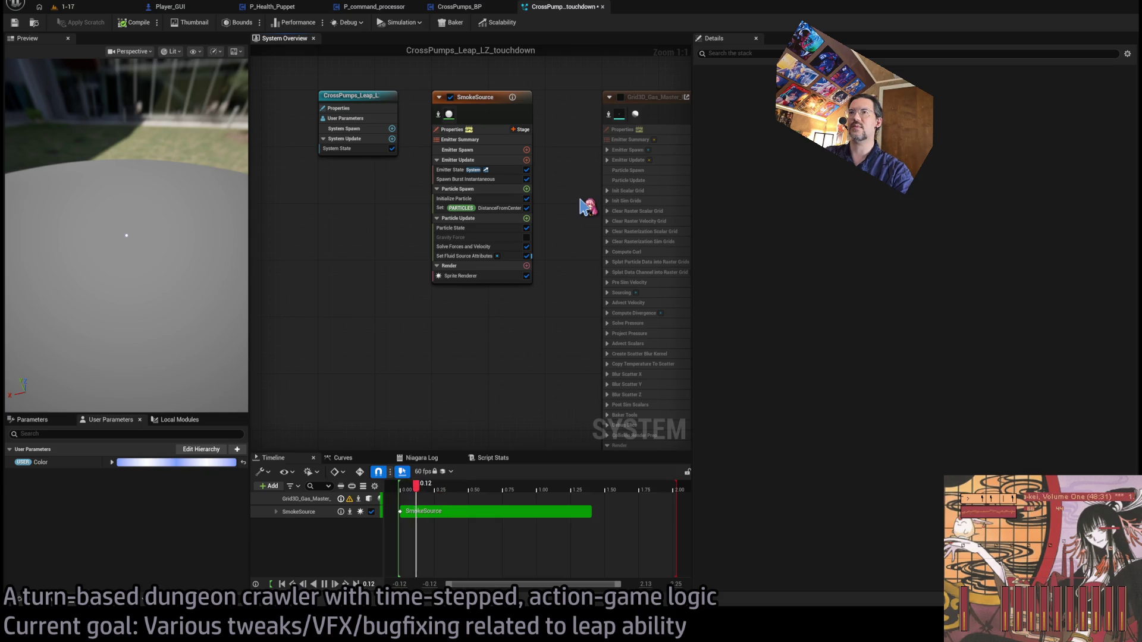
- Restore a velocity module in SmokeSource's Particle Spawn with its cone axis pointing up along Z
key("ctrl+z")
key("ctrl+z")
key("ctrl+z")
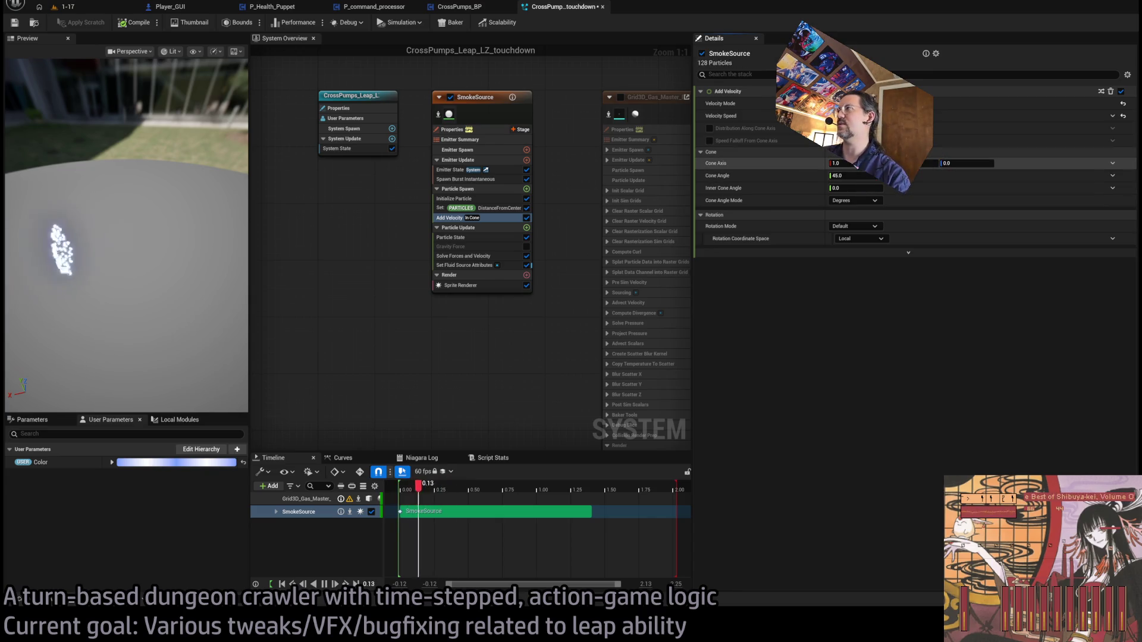
type("0")
key("Tab")
key("Tab")
type("1")
key("Return")
- Set Cone Angle 175 and Inner Cone Angle 170, then re-enable Grid3D_Gas_Master
left_click_drag(851, 176, 884, 175)
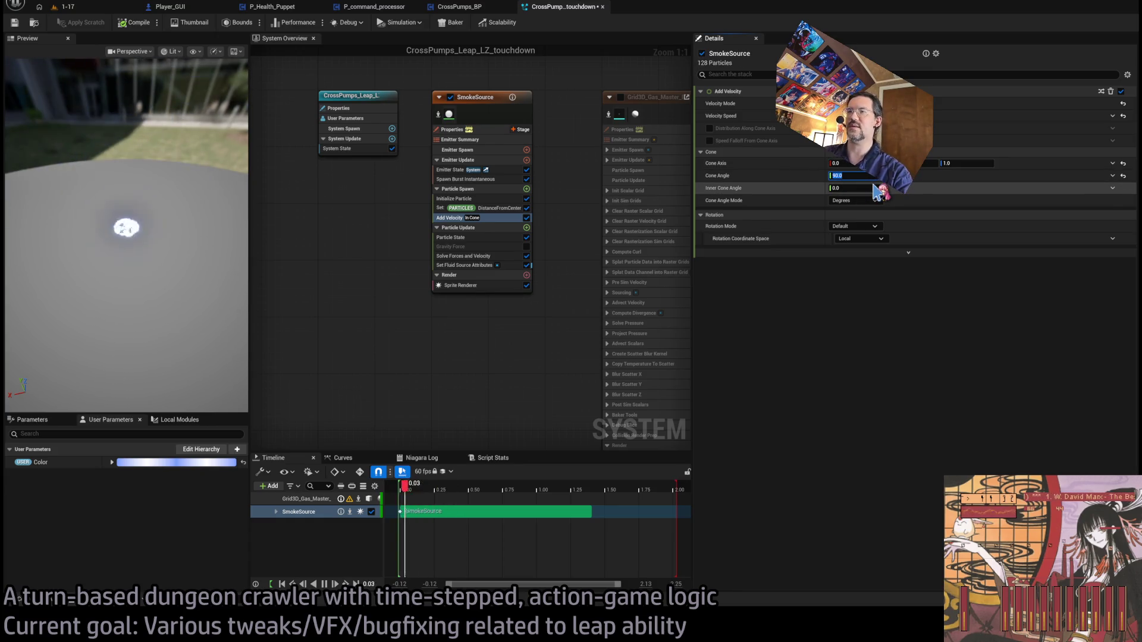
type("85")
key("Return")
left_click(870, 187)
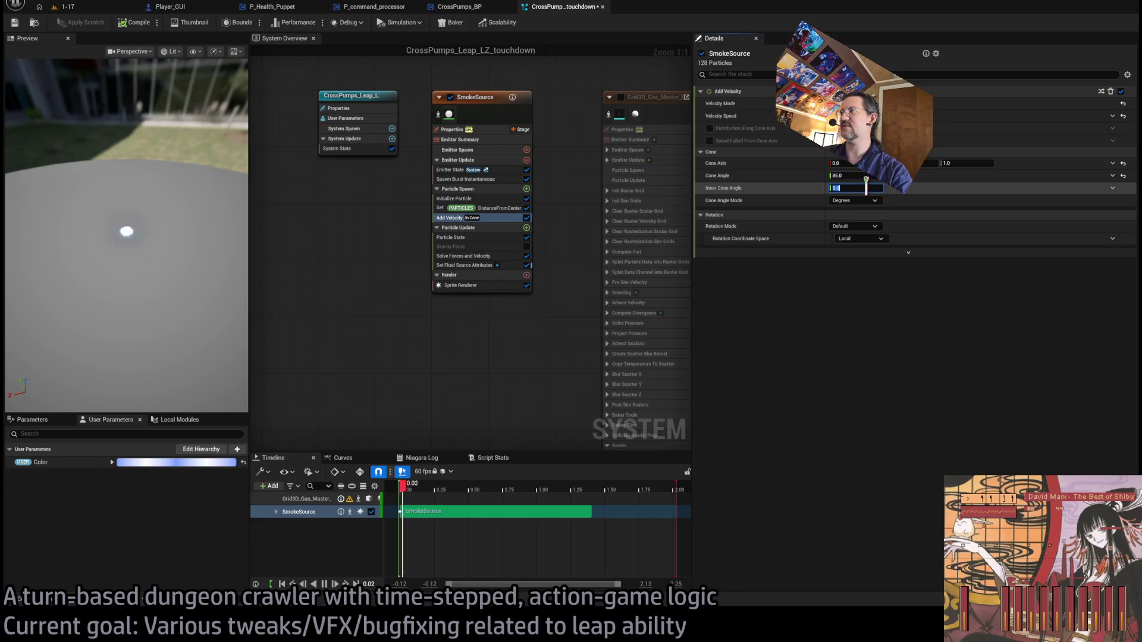
type("3")
key("Return")
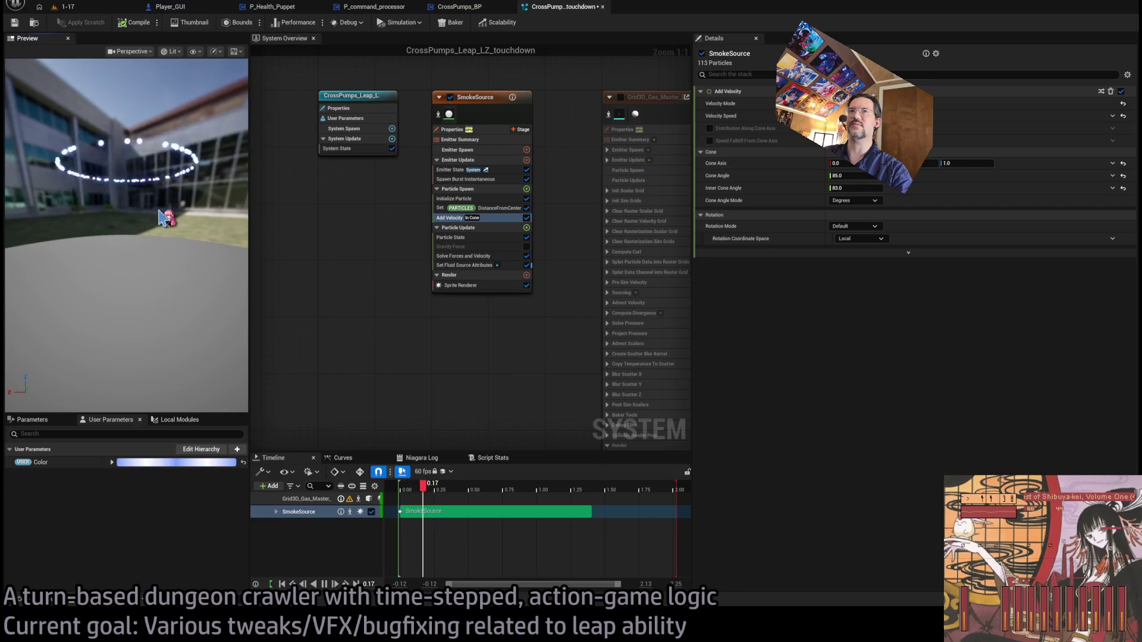
left_click(856, 176)
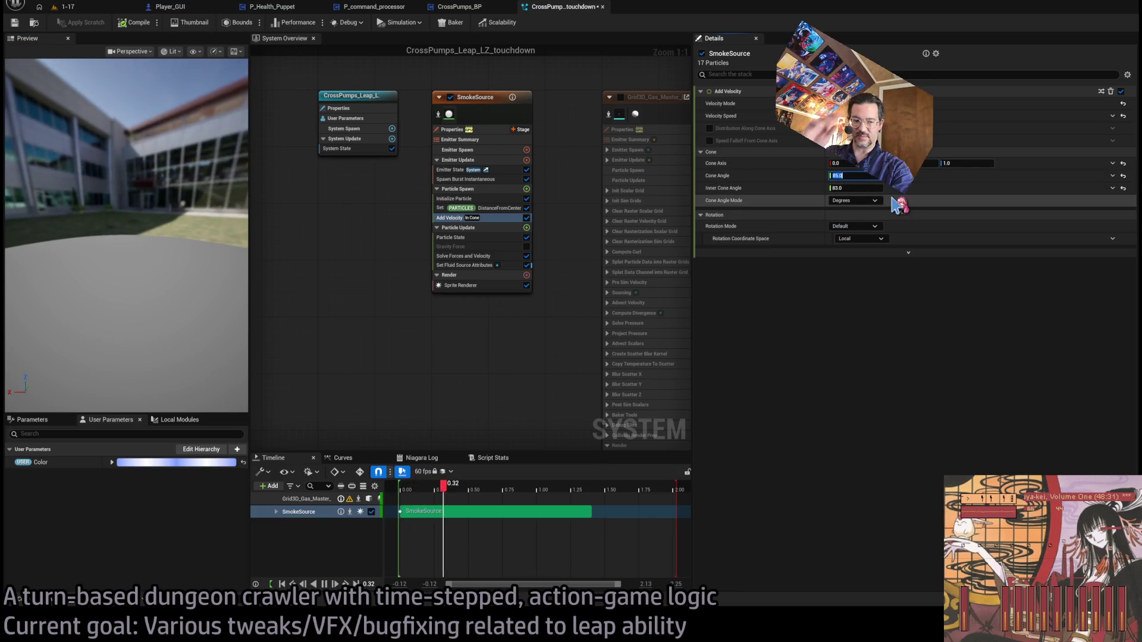
type("175")
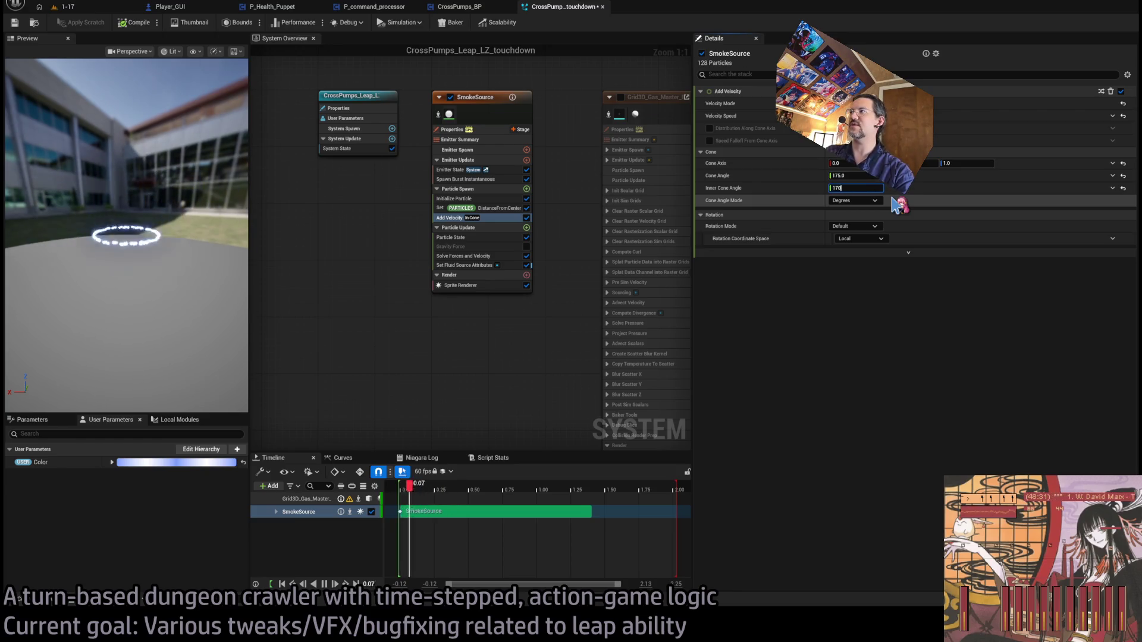
left_click(217, 232)
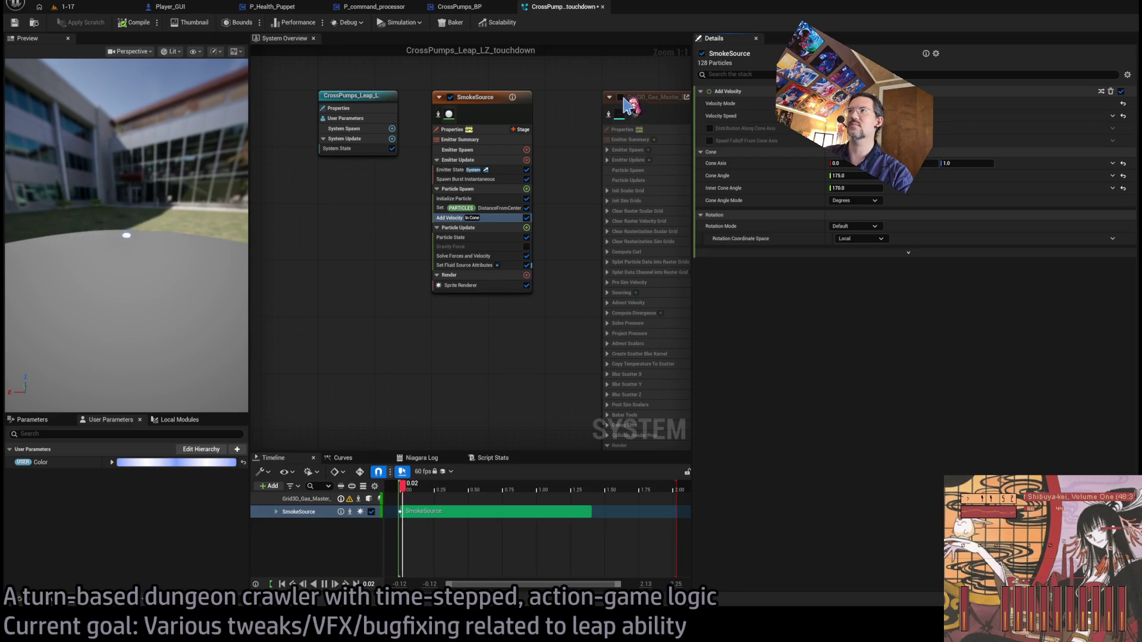
left_click(620, 97)
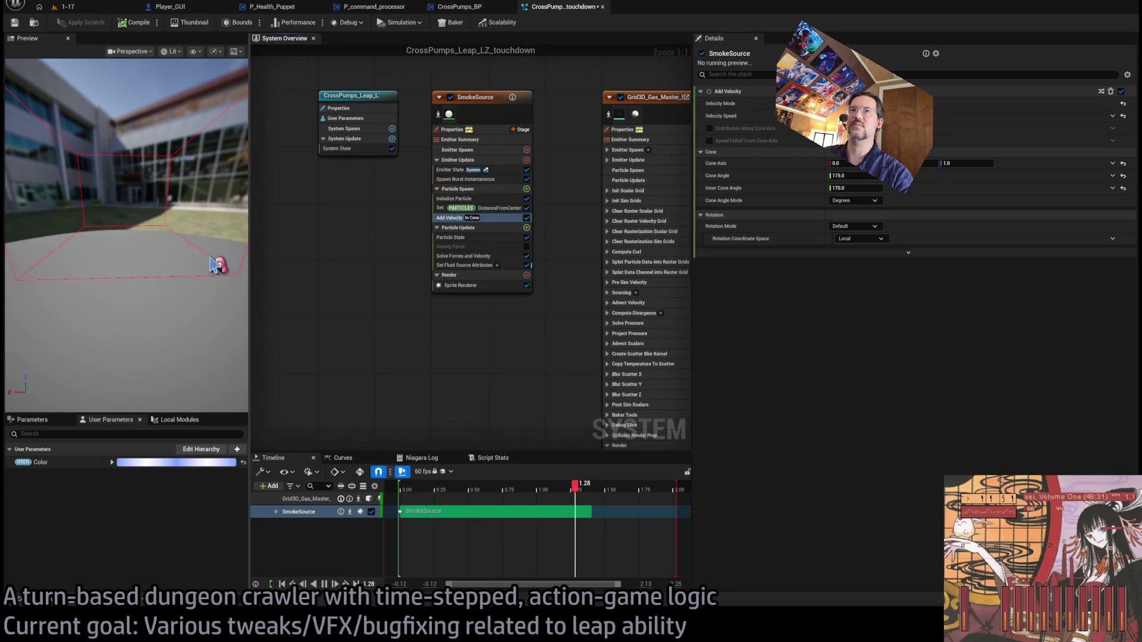
- Frame the preview on the effect and review SmokeSource's Initialize Particle and Spawn Burst settings
left_click(217, 262)
key("f")
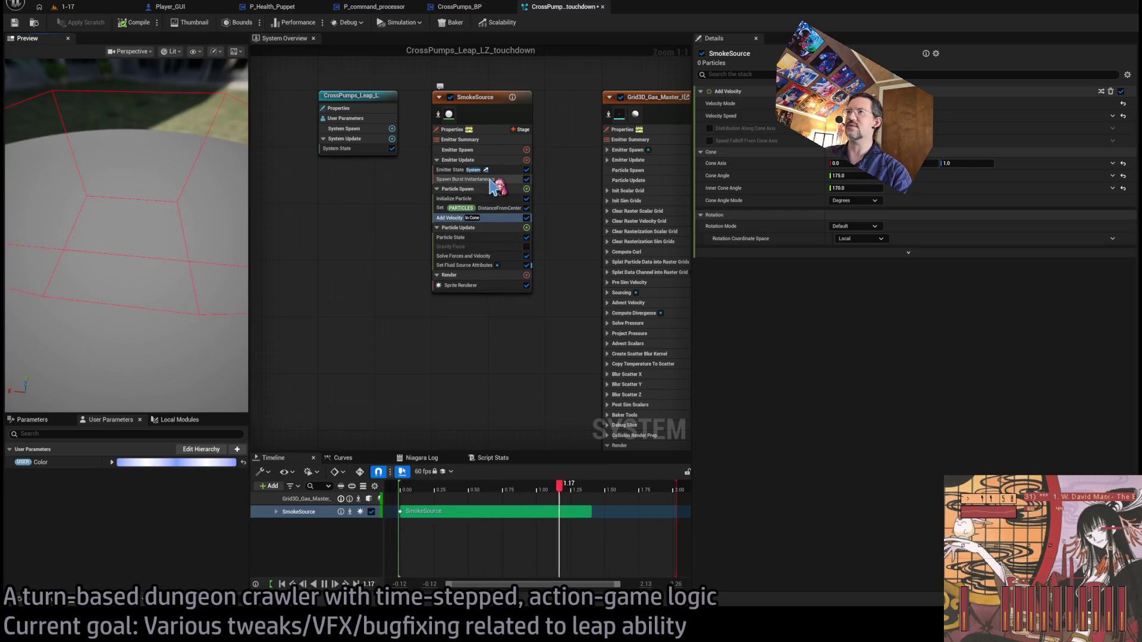
left_click(455, 199)
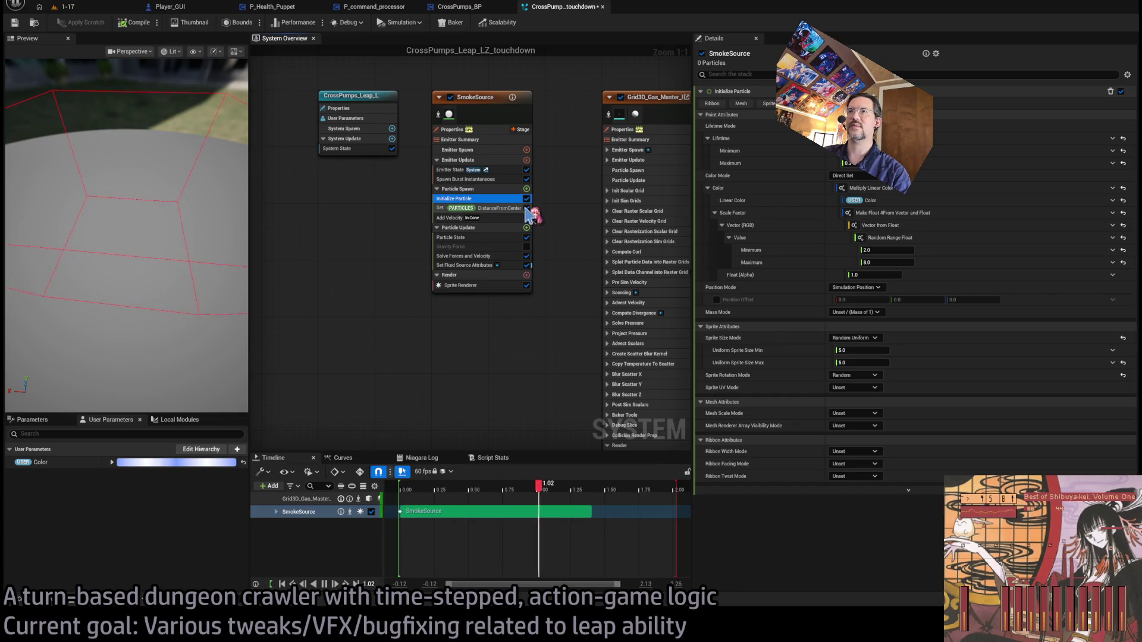
left_click(488, 179)
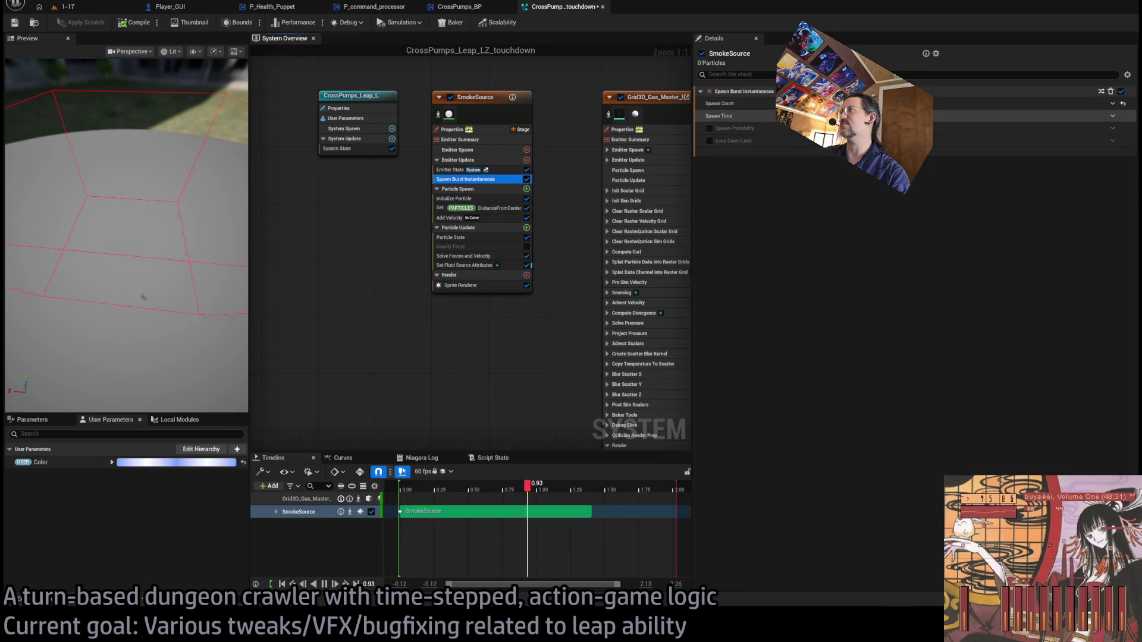
left_click(476, 198)
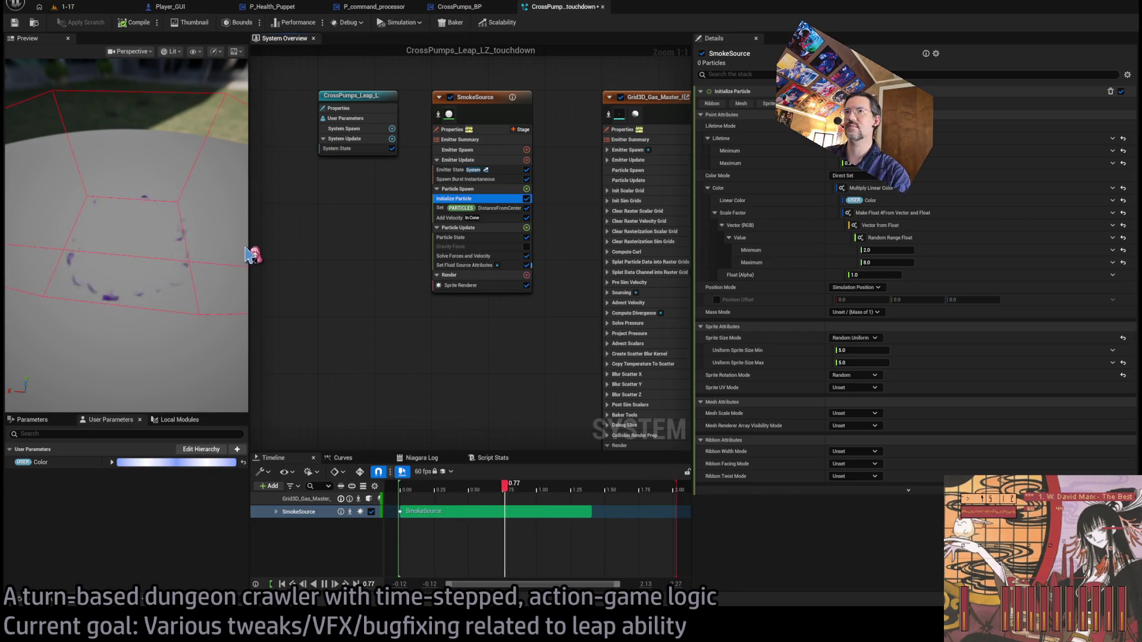
- Widen the Preview panel and move the camera closer to the purple smoke ring
left_click_drag(249, 244, 373, 245)
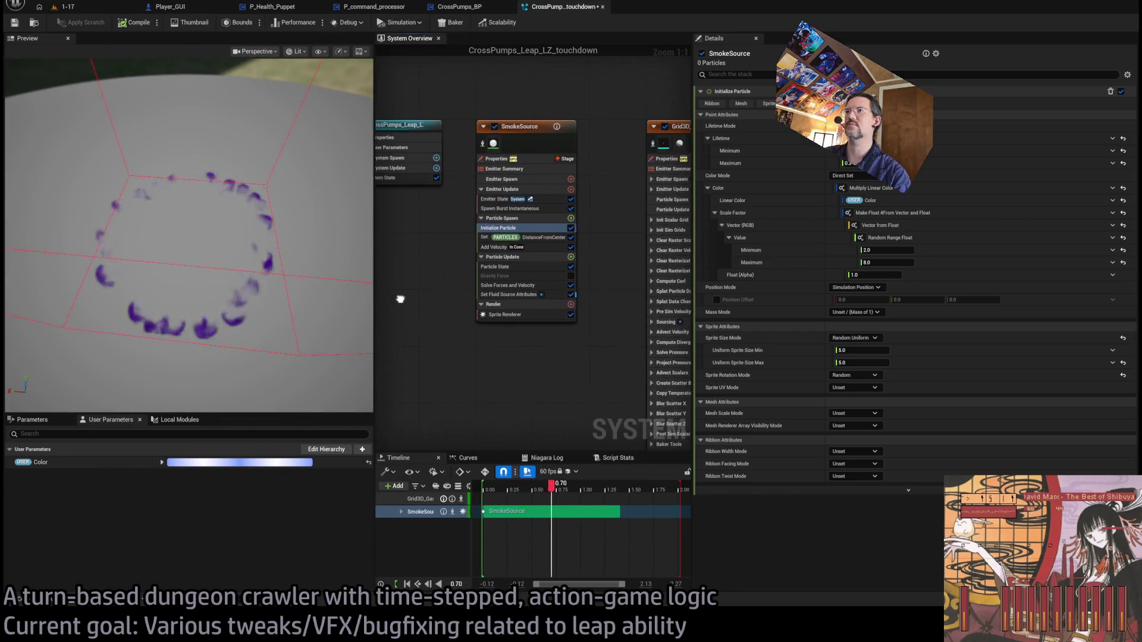
left_click_drag(227, 273, 238, 249)
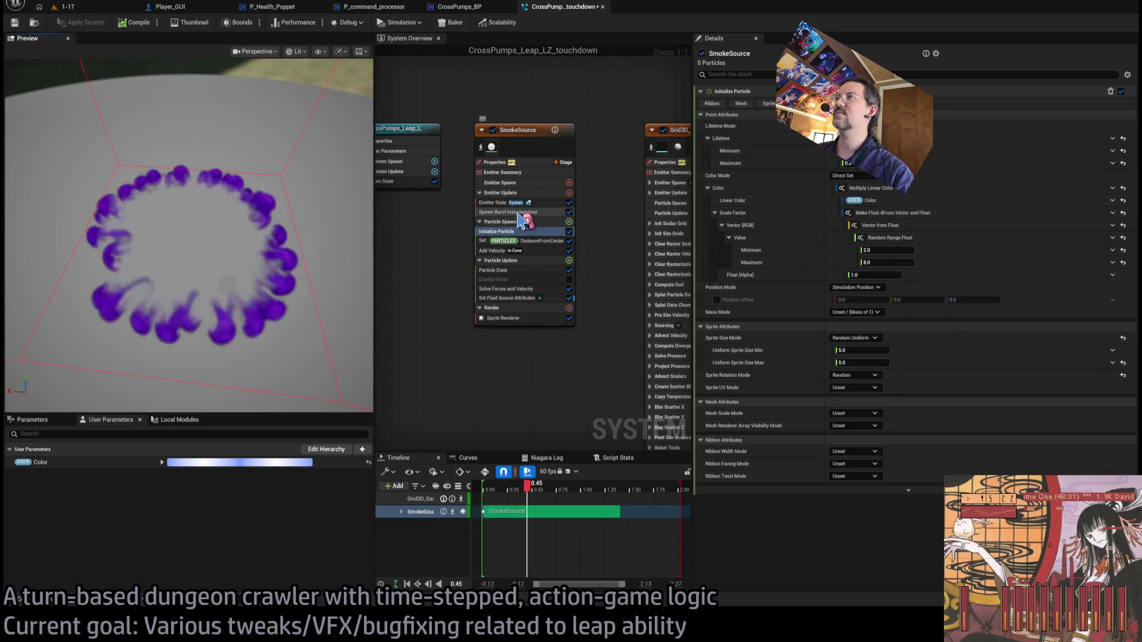
left_click(512, 212)
left_click(538, 250)
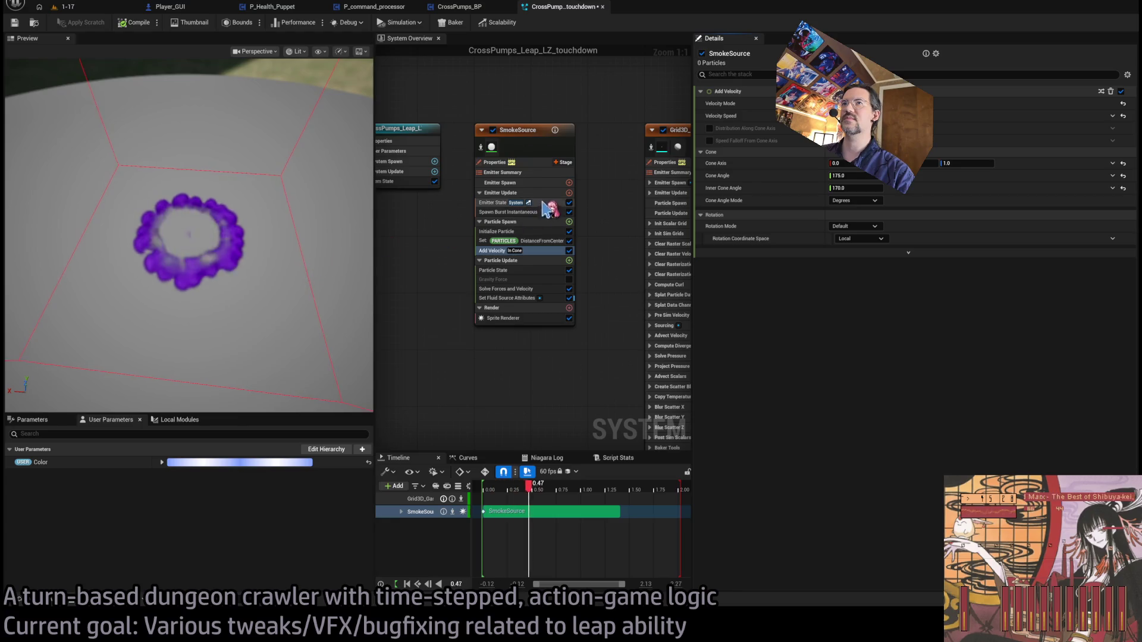
left_click(515, 299)
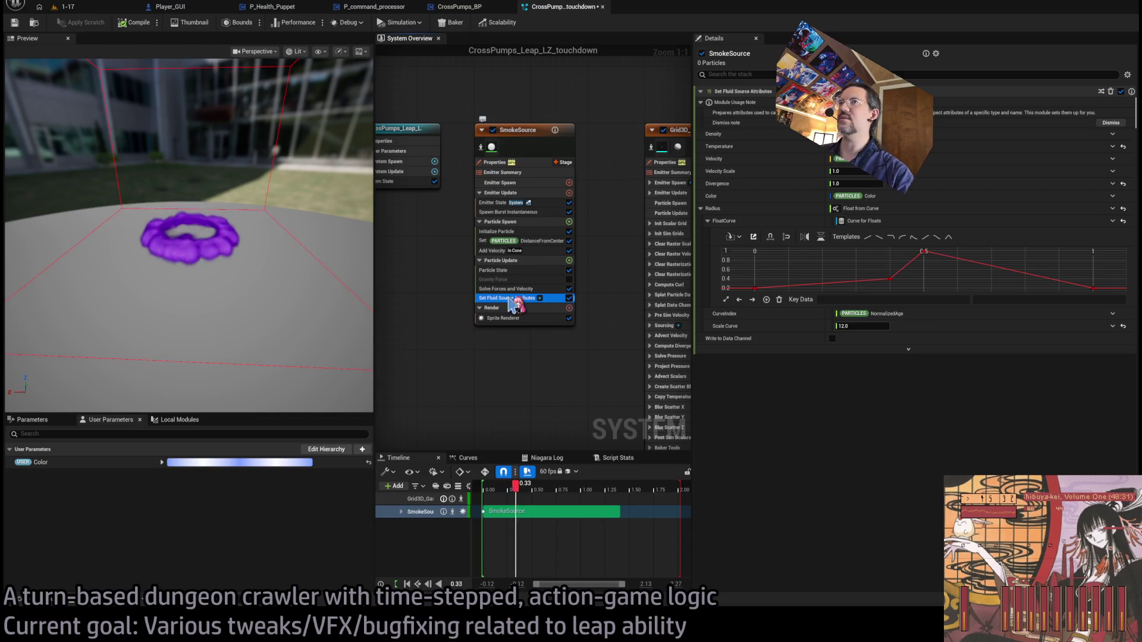
- Apply the linear-descending template to the Set Fluid Source Attributes radius curve
key("Up")
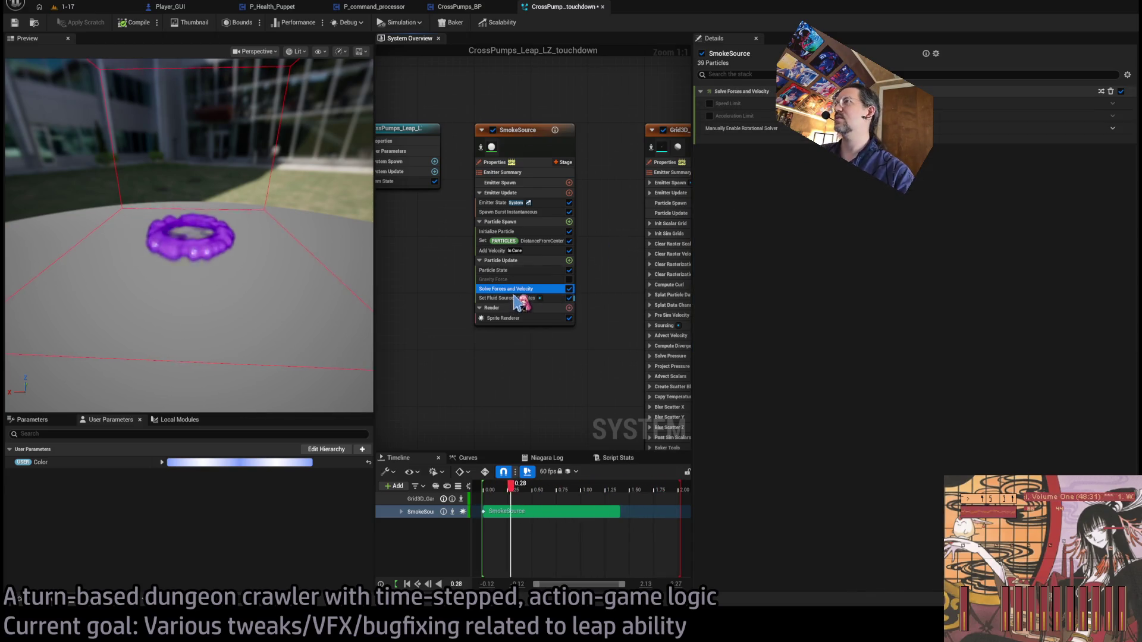
key("Down")
key("Up")
key("Up")
key("Up")
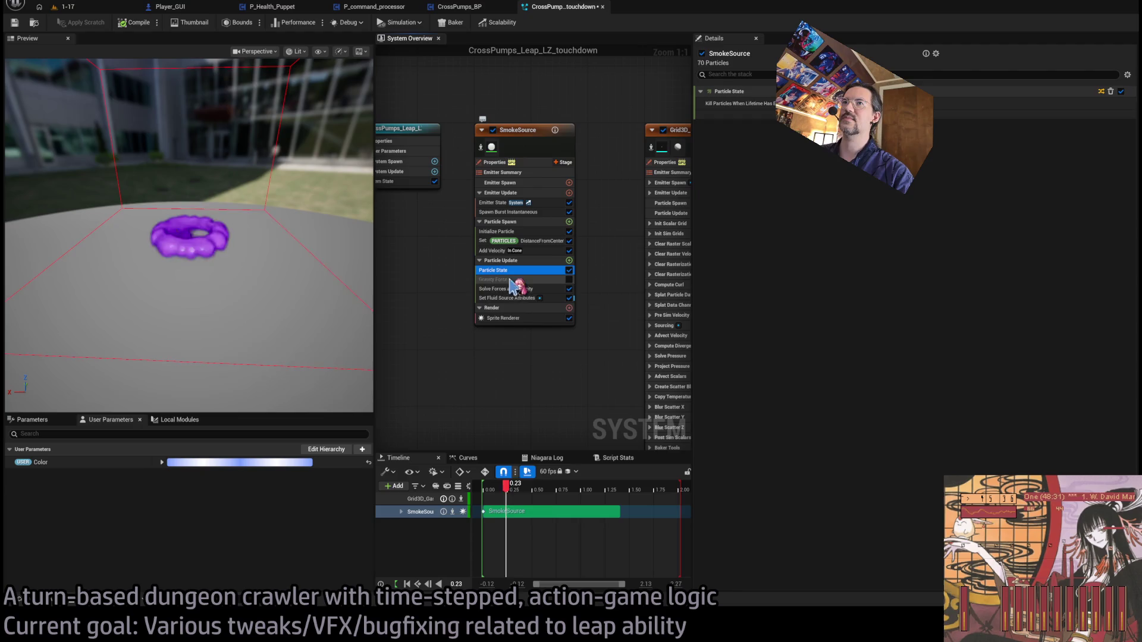
left_click(507, 298)
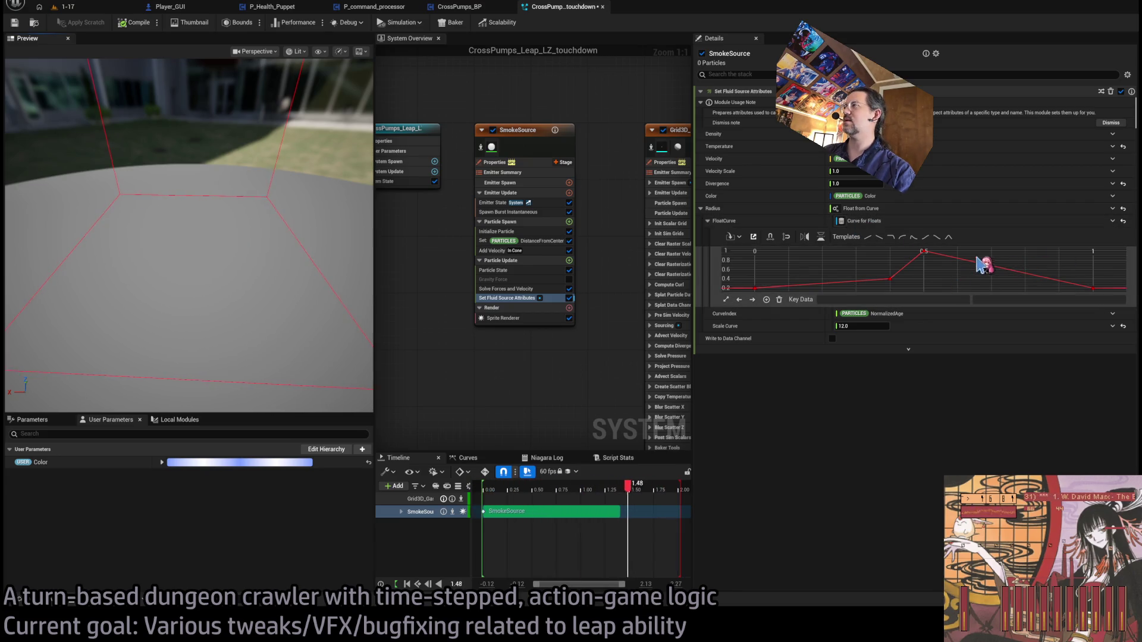
left_click(879, 237)
- Disable SmokeSource's Sprite Renderer and set the radius Scale Curve to 12
mouse_move(298, 250)
left_mouse_down()
mouse_move(259, 284)
mouse_move(263, 269)
left_mouse_up()
left_click(569, 318)
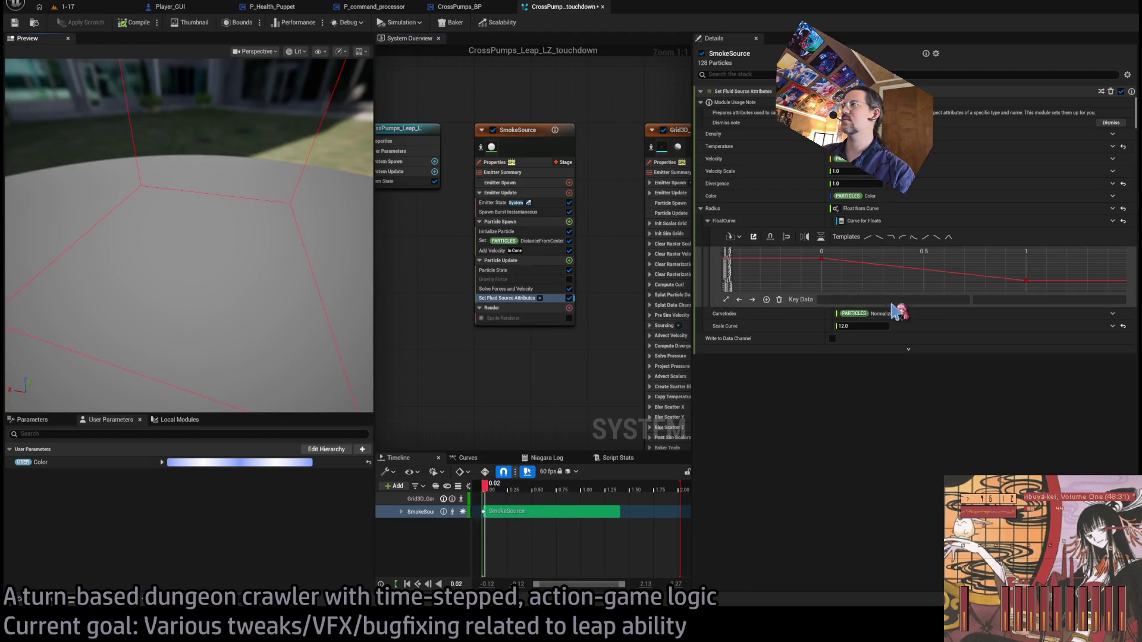
type("4")
key("Return")
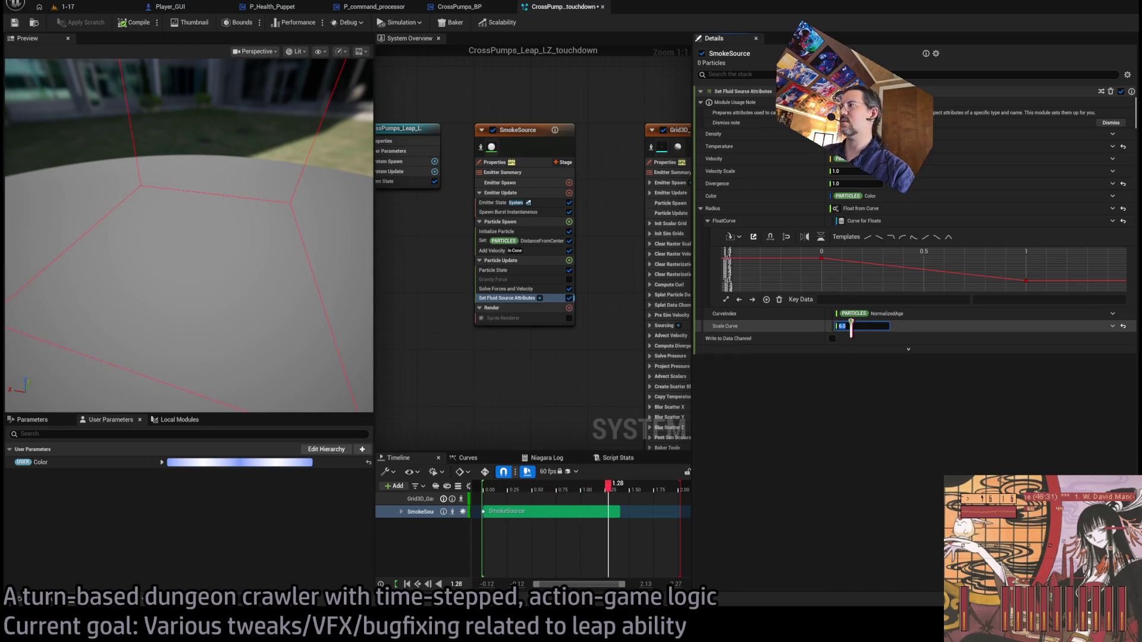
type("12")
key("Return")
mouse_move(205, 356)
left_mouse_down()
mouse_move(196, 333)
mouse_move(205, 355)
left_mouse_up()
left_click_drag(565, 164, 464, 160)
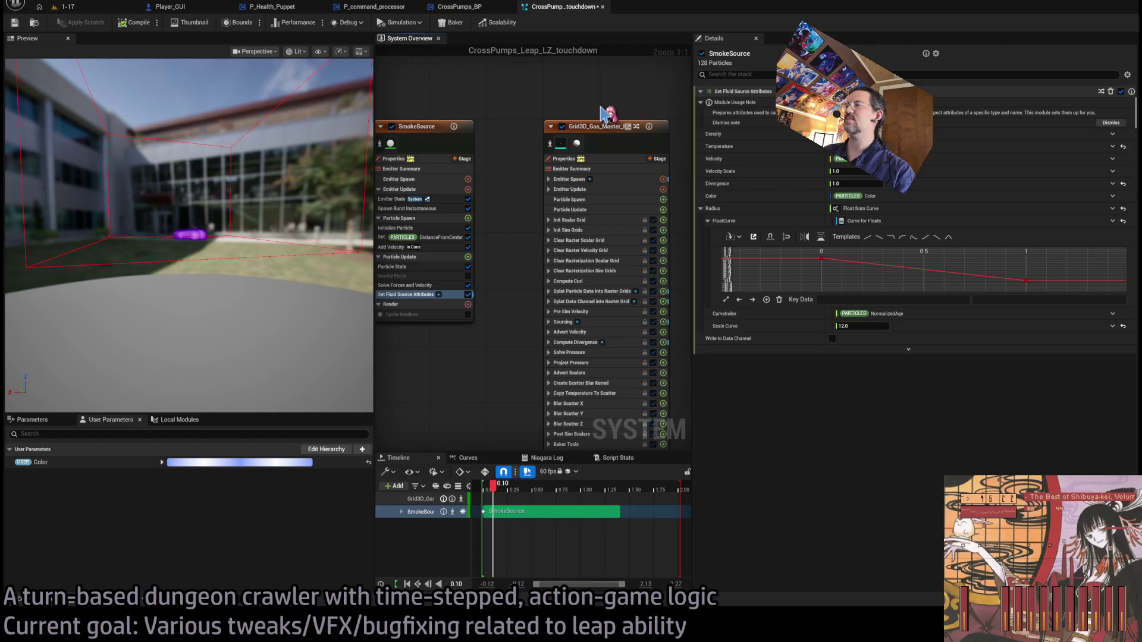
- Select the Grid3D_Gas_Master node to show its Emitter Summary settings
left_click(628, 126)
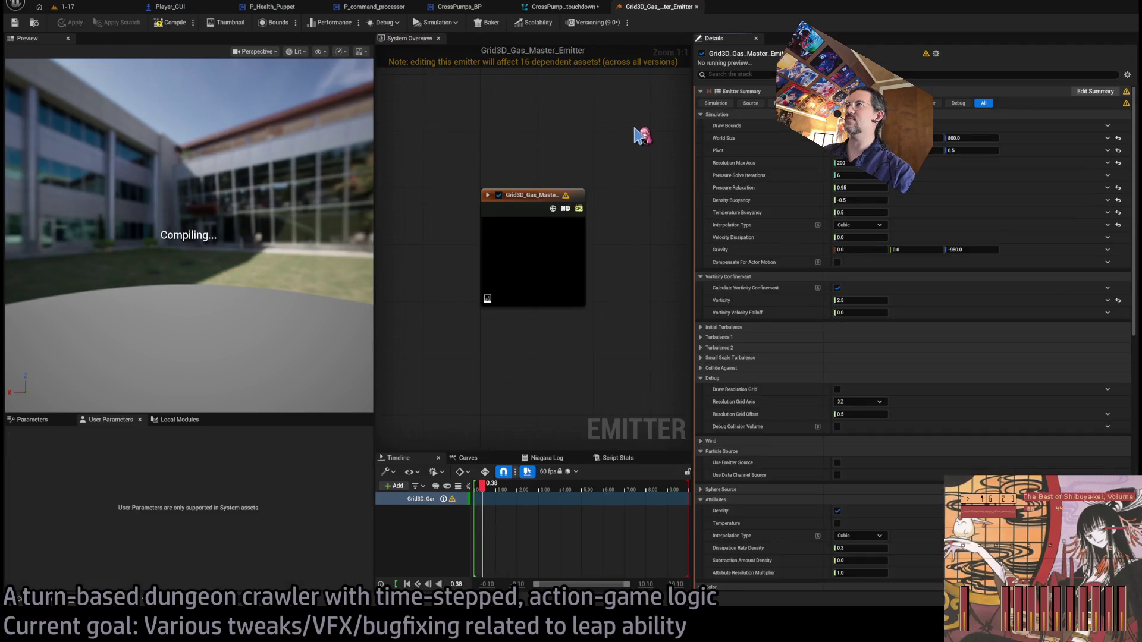
middle_click(659, 9)
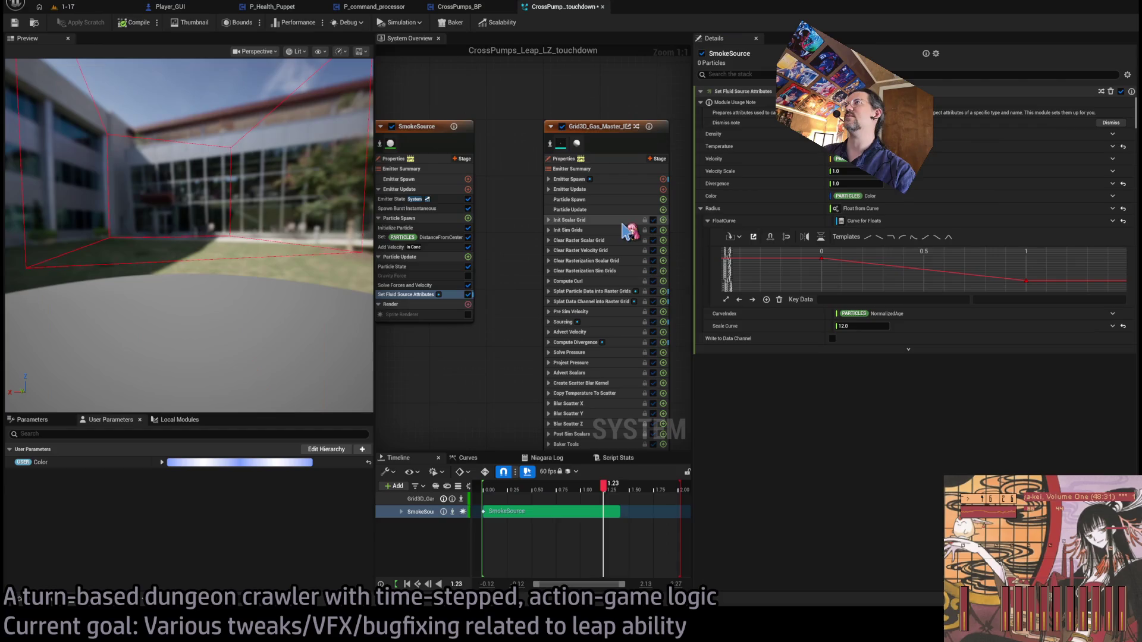
left_click(597, 129)
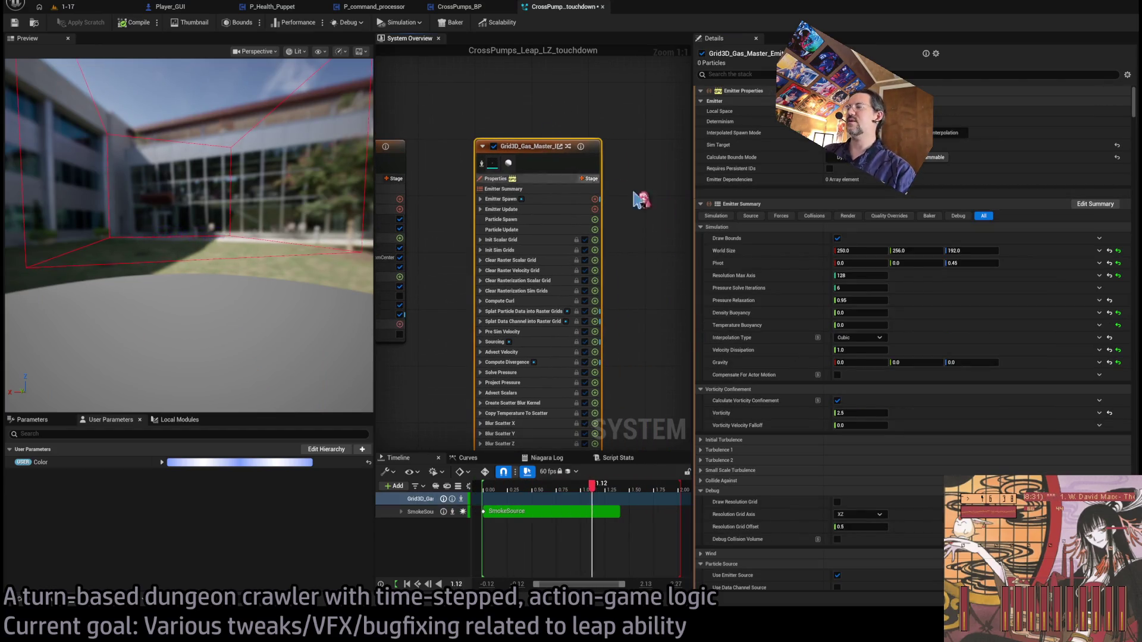
scroll(817, 296, "down", 3)
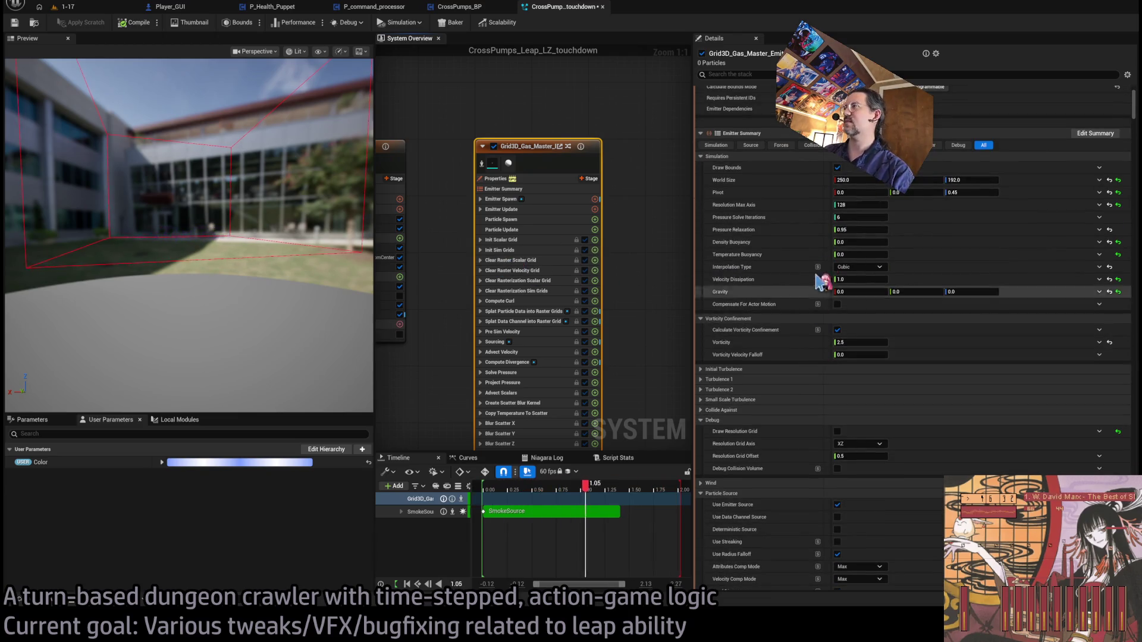
scroll(816, 291, "up", 3)
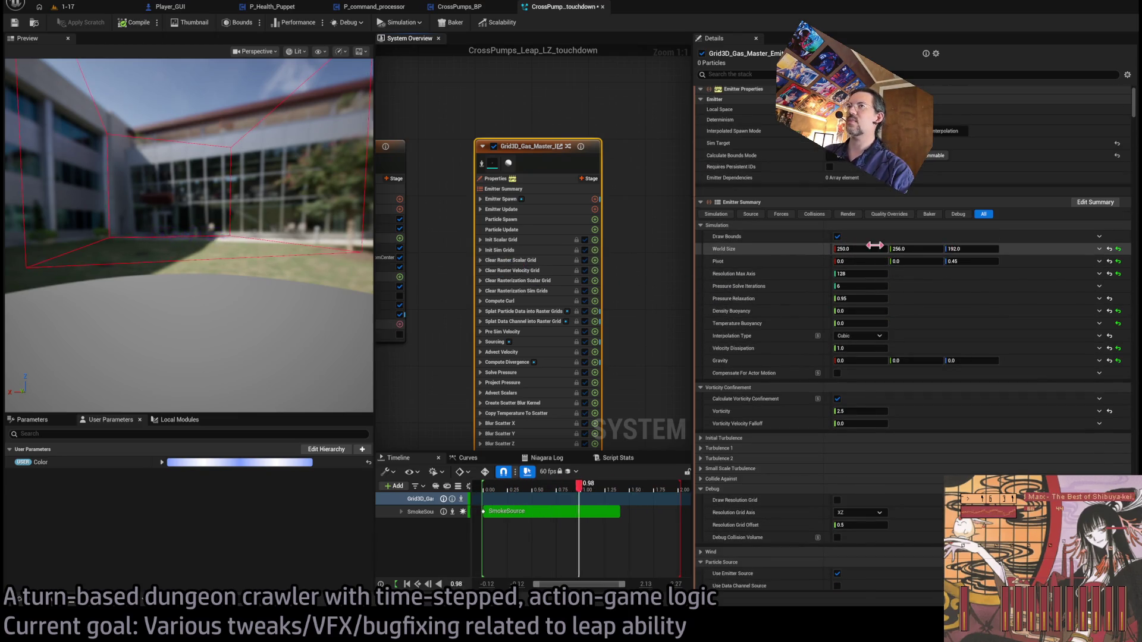
- Set the simulation grid's World Size Z to 18 and Pivot Z to 0.25
left_click_drag(970, 249, 922, 249)
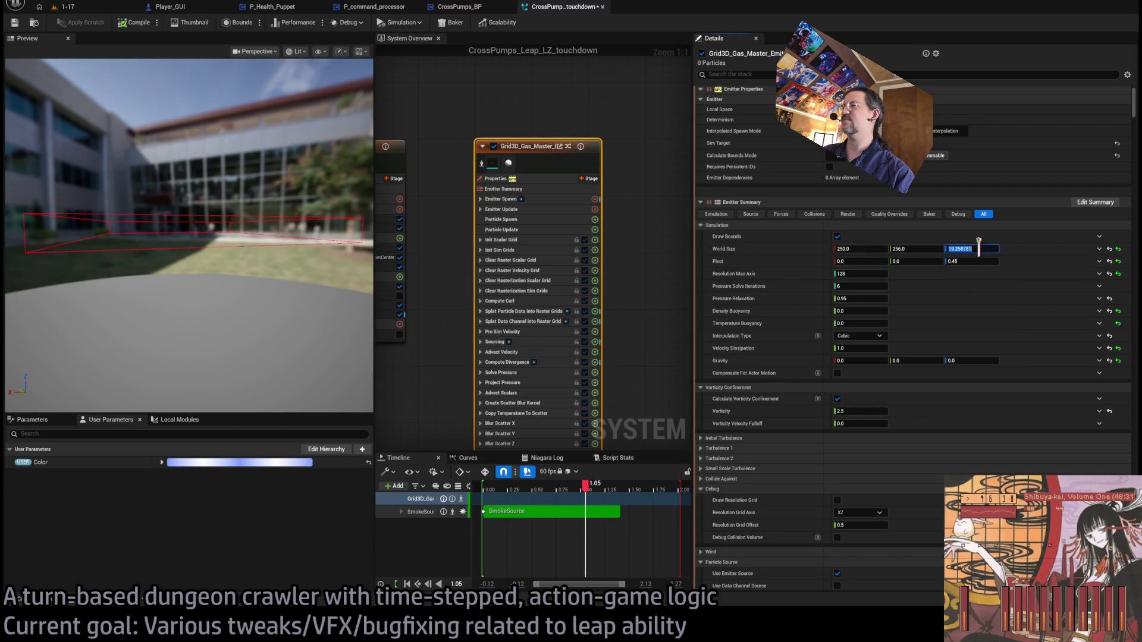
type("18")
key("Return")
left_click_drag(973, 260, 951, 259)
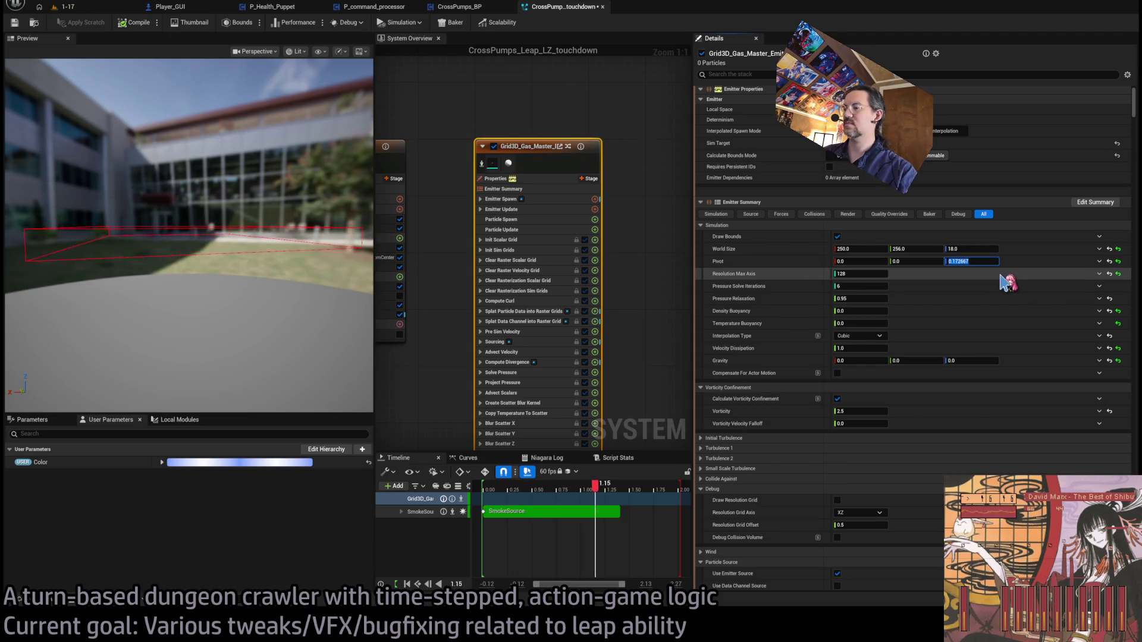
key("Return")
mouse_move(273, 231)
left_mouse_down()
mouse_move(297, 232)
mouse_move(274, 231)
left_mouse_up()
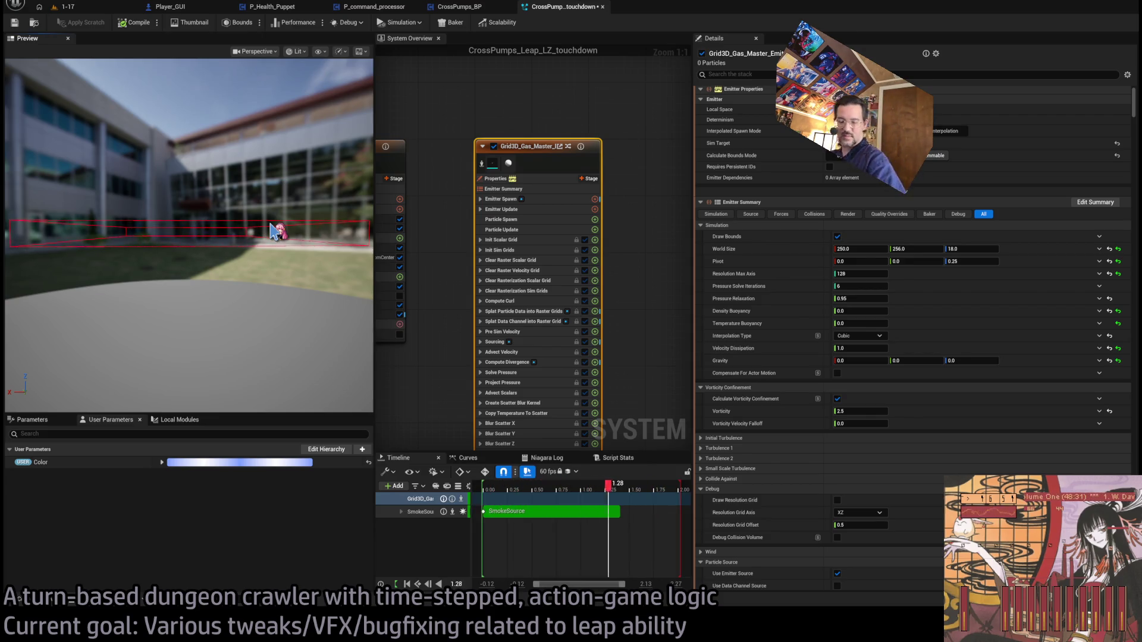
left_click_drag(274, 230, 250, 225)
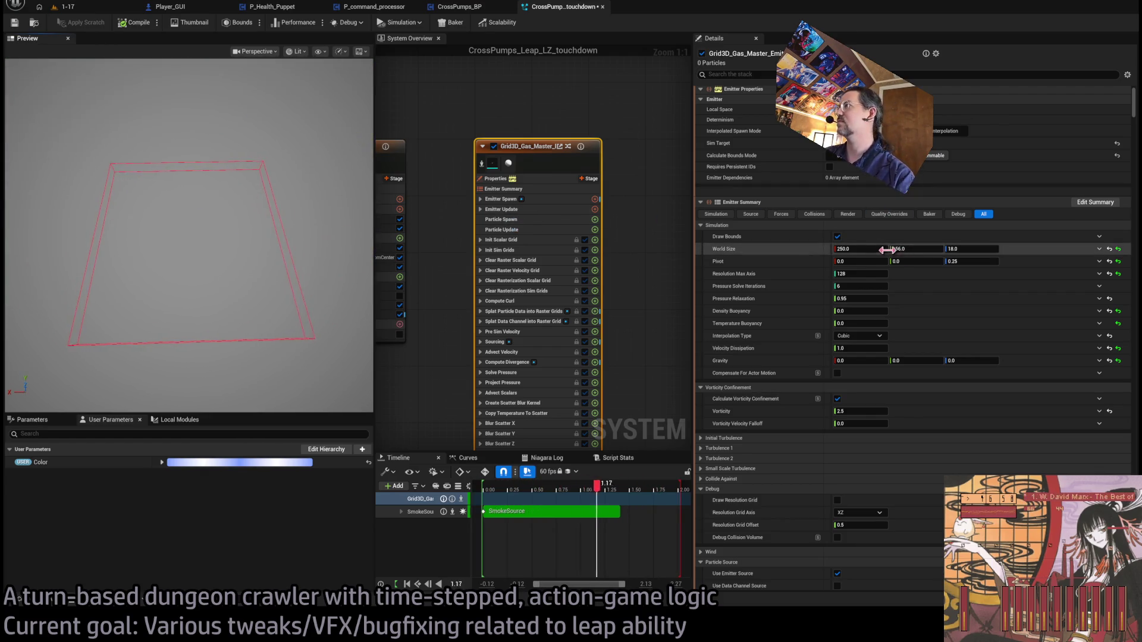
left_click_drag(878, 248, 876, 249)
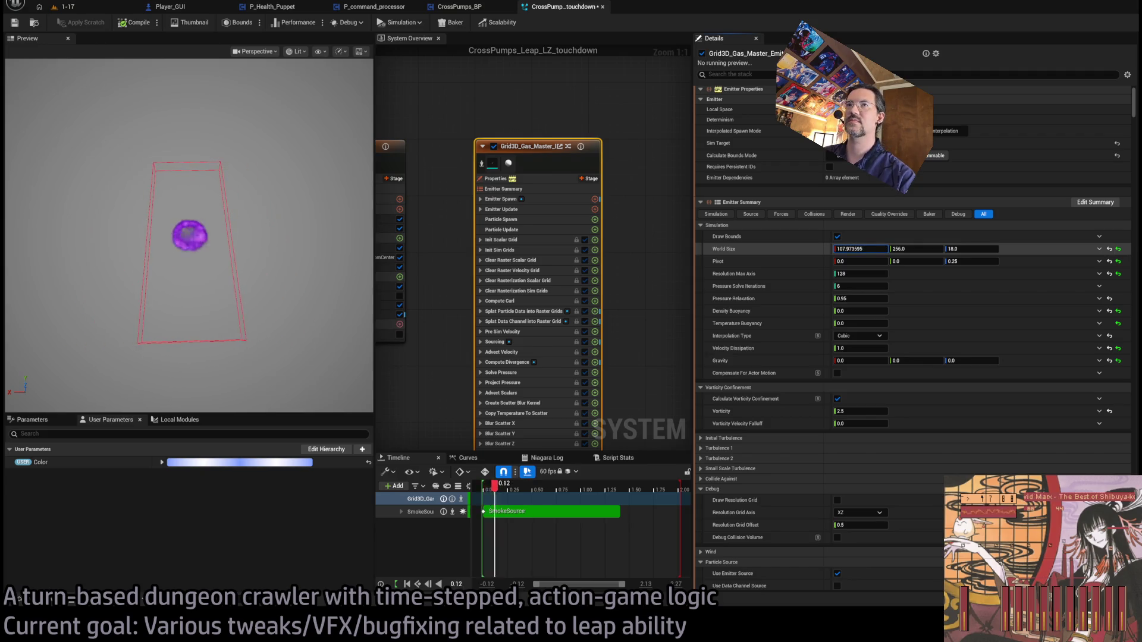
- Set the Grid3D World Size X and Y to 128 each
left_click(878, 249)
type("115.0")
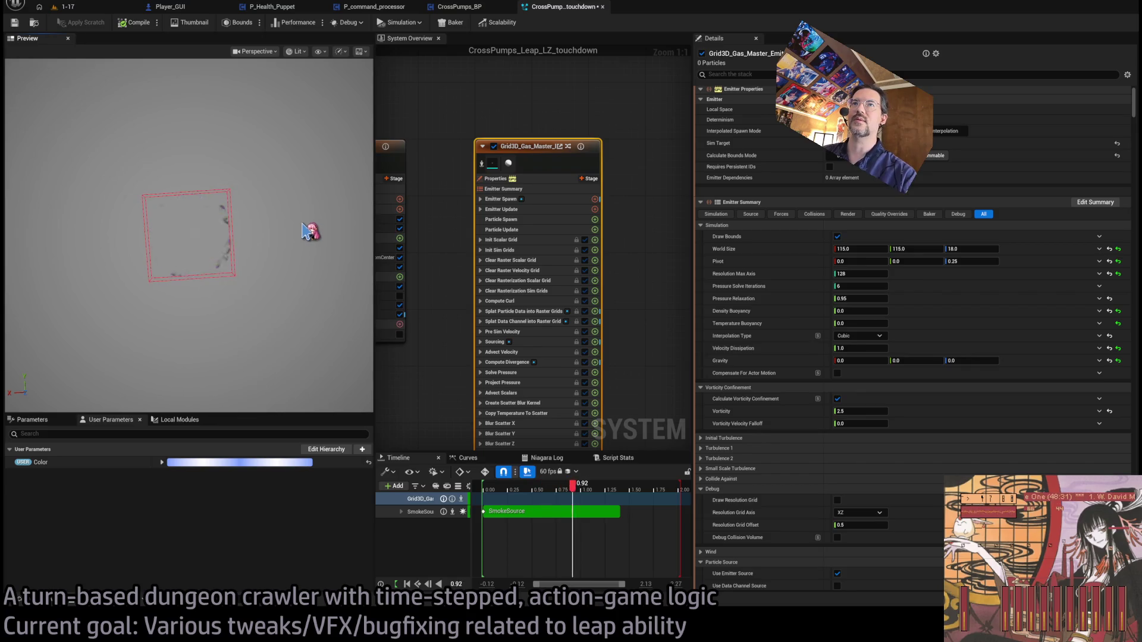
left_click(861, 248)
type("20")
key("Tab")
left_click_drag(861, 249, 868, 248)
key("Return")
- Orbit the preview around the flattened smoke ring to check it
mouse_move(275, 267)
left_mouse_down()
mouse_move(275, 197)
mouse_move(275, 226)
mouse_move(297, 179)
left_mouse_up()
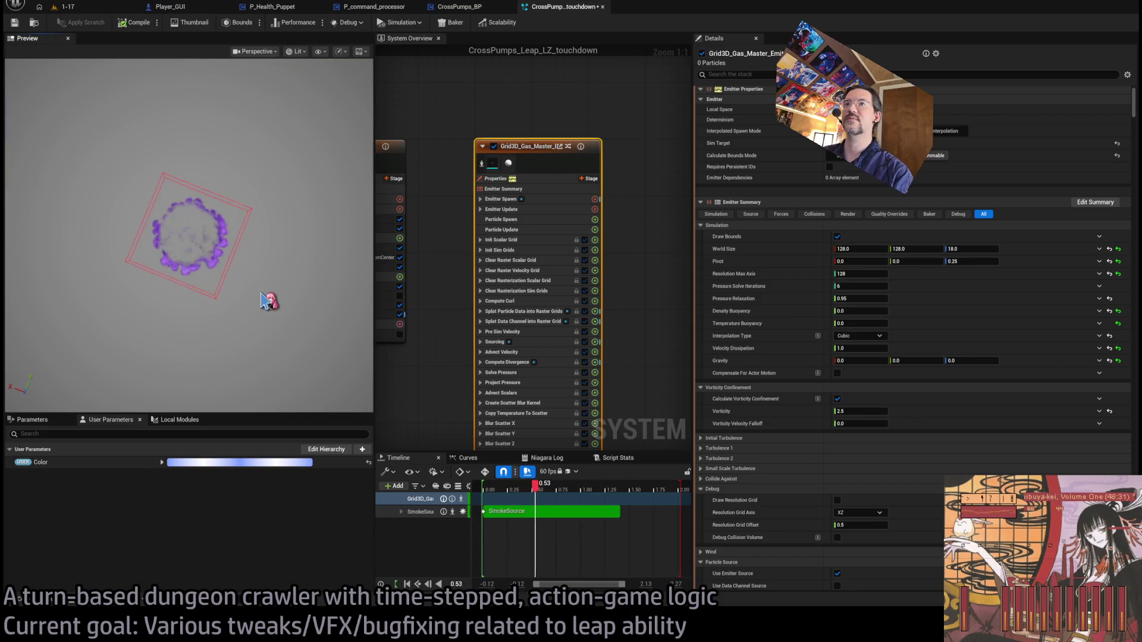
mouse_move(234, 285)
left_mouse_down()
mouse_move(231, 256)
mouse_move(232, 272)
left_mouse_up()
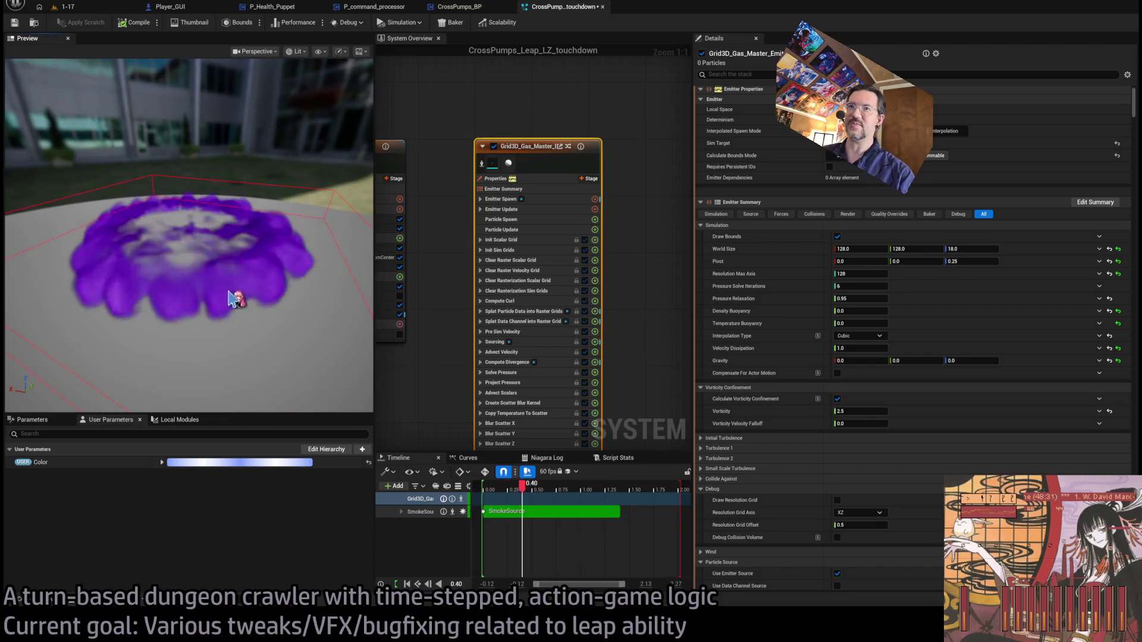
left_click_drag(186, 324, 184, 319)
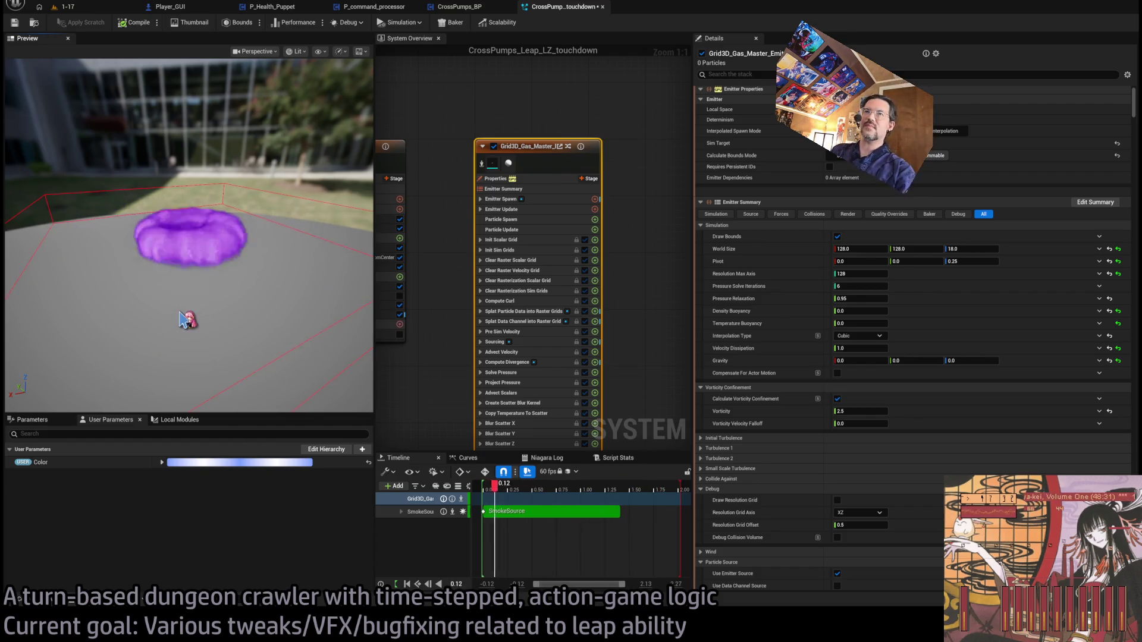
left_click_drag(440, 247, 572, 243)
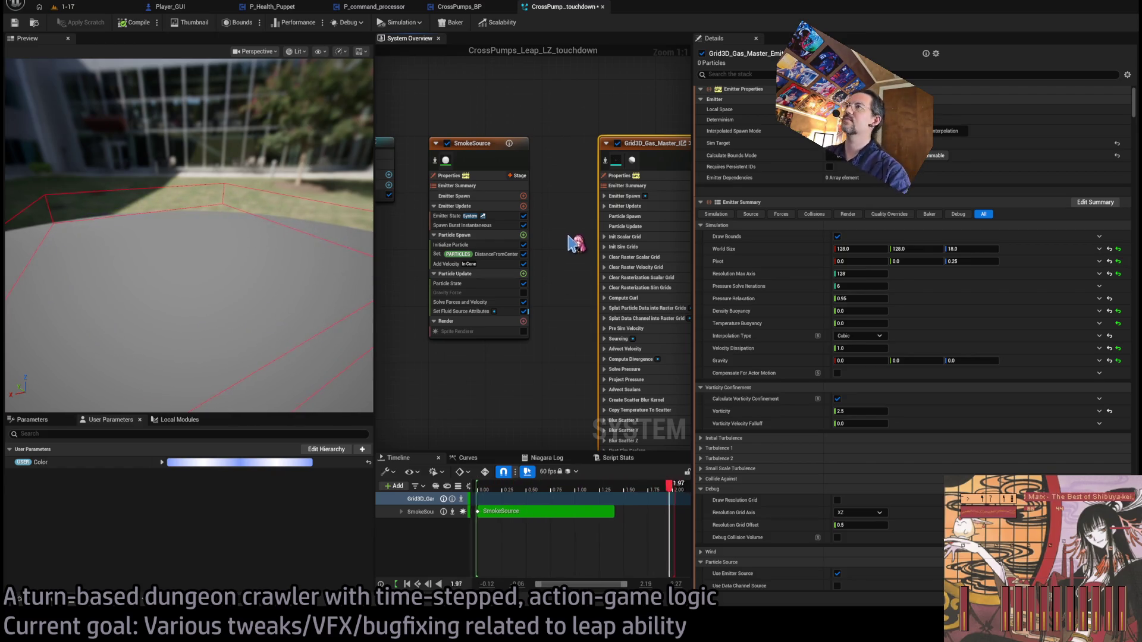
- Raise Grid3D World Size Z to 25, making the grid 128 × 128 × 25
left_click_drag(315, 354, 293, 334)
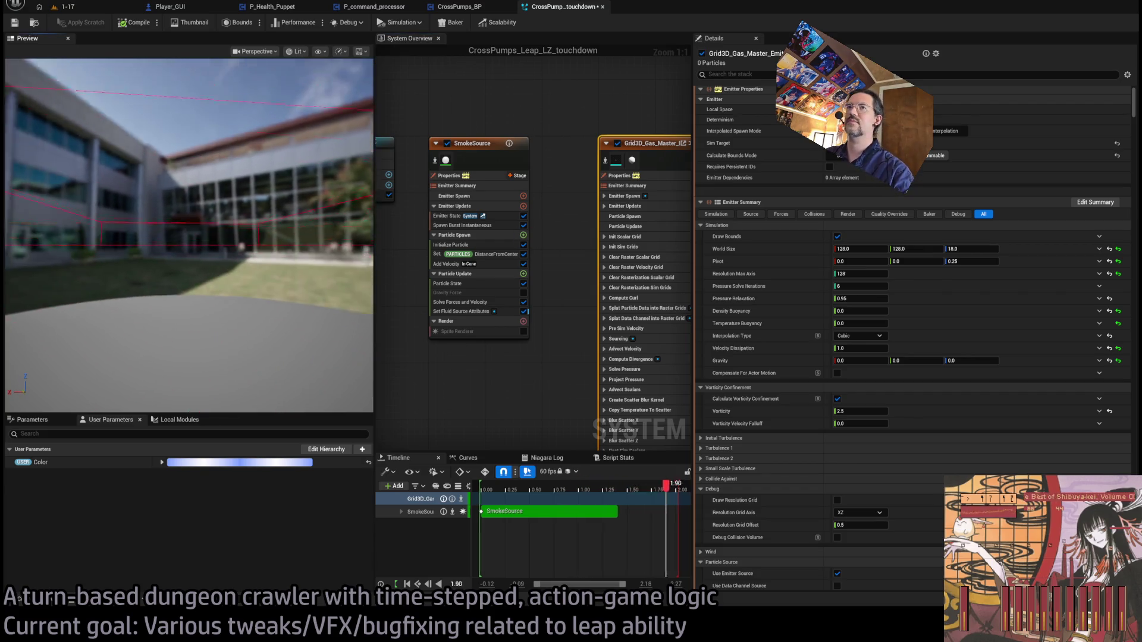
left_click_drag(970, 249, 973, 248)
type("25")
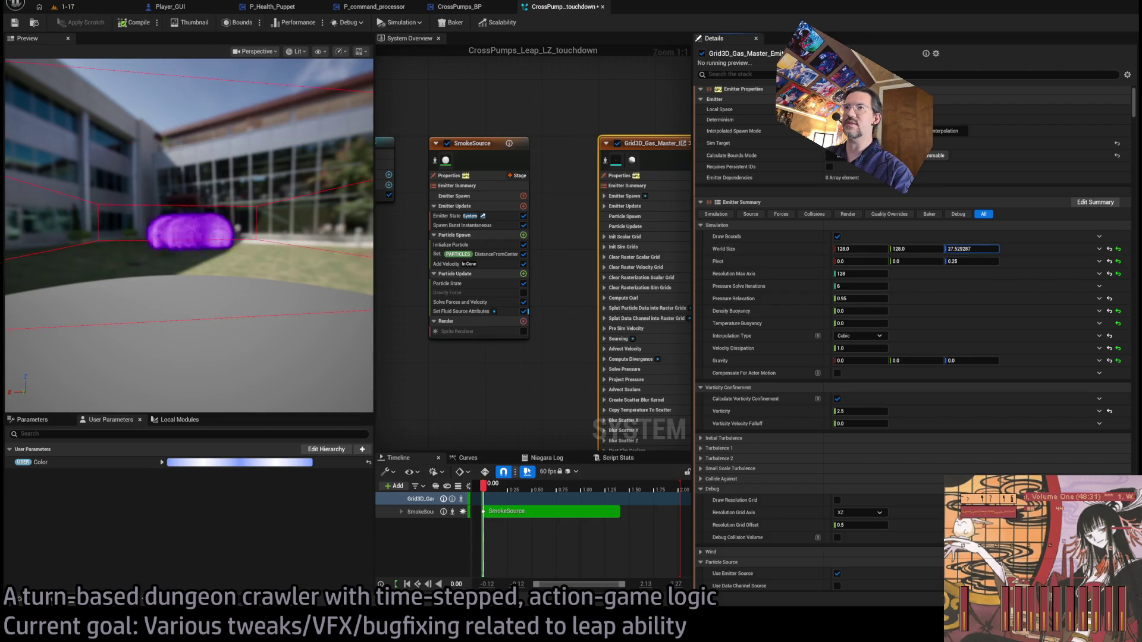
key("Return")
mouse_move(225, 234)
left_mouse_down()
mouse_move(200, 218)
mouse_move(175, 234)
mouse_move(221, 225)
left_mouse_up()
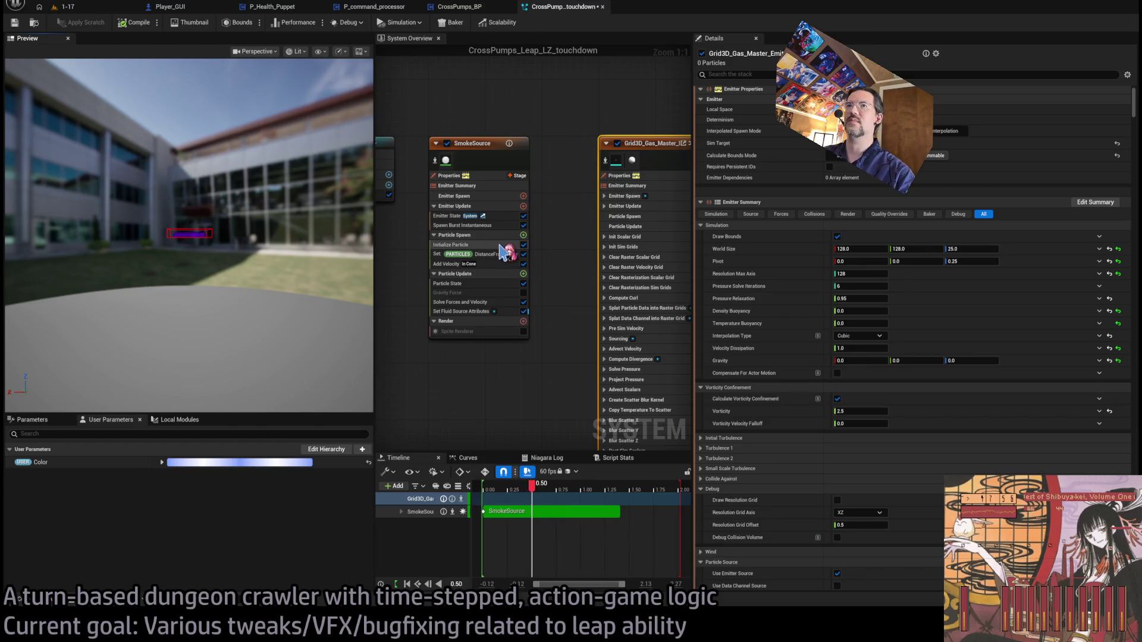
- Set SmokeSource's Add Velocity Inner Cone Angle to 160, then show the Niagara_sim_cache folder
left_click(500, 245)
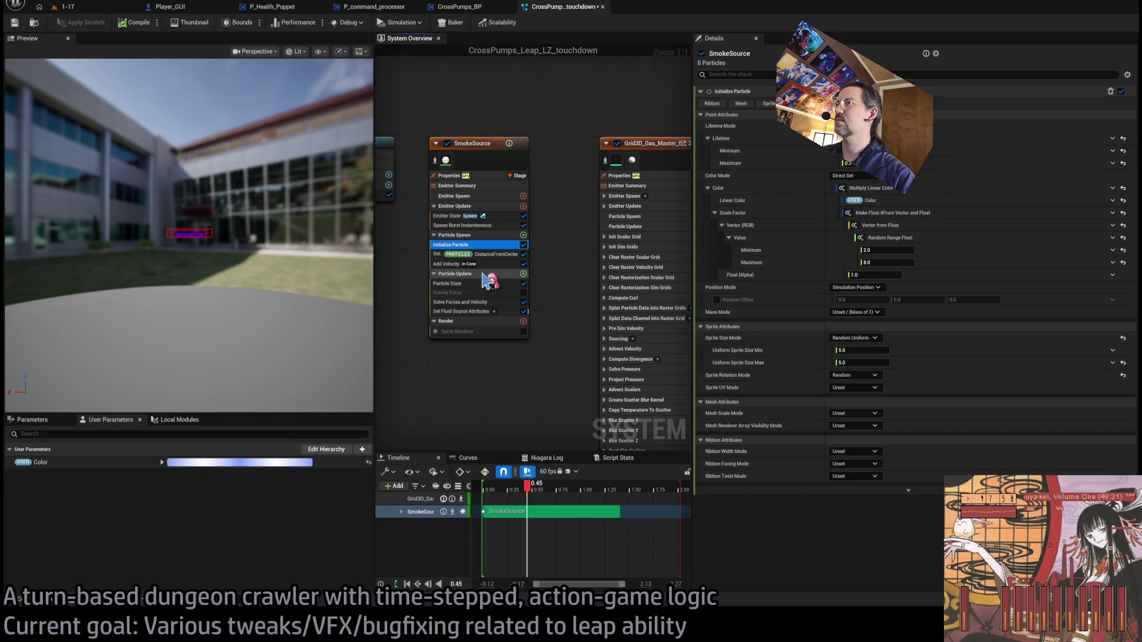
left_click(495, 264)
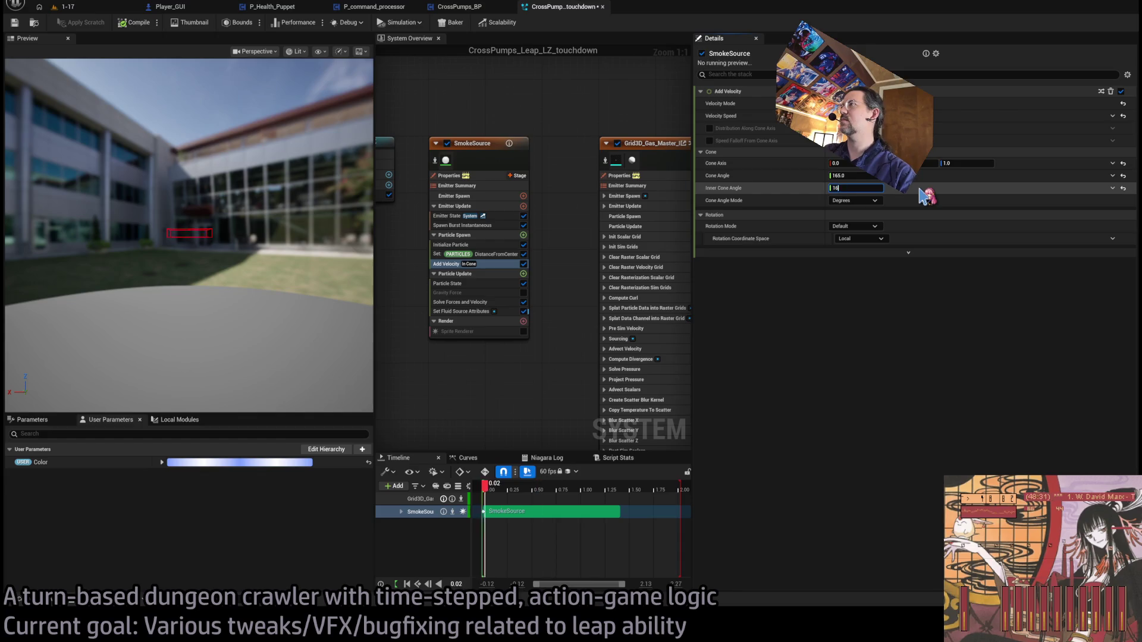
left_click(223, 246)
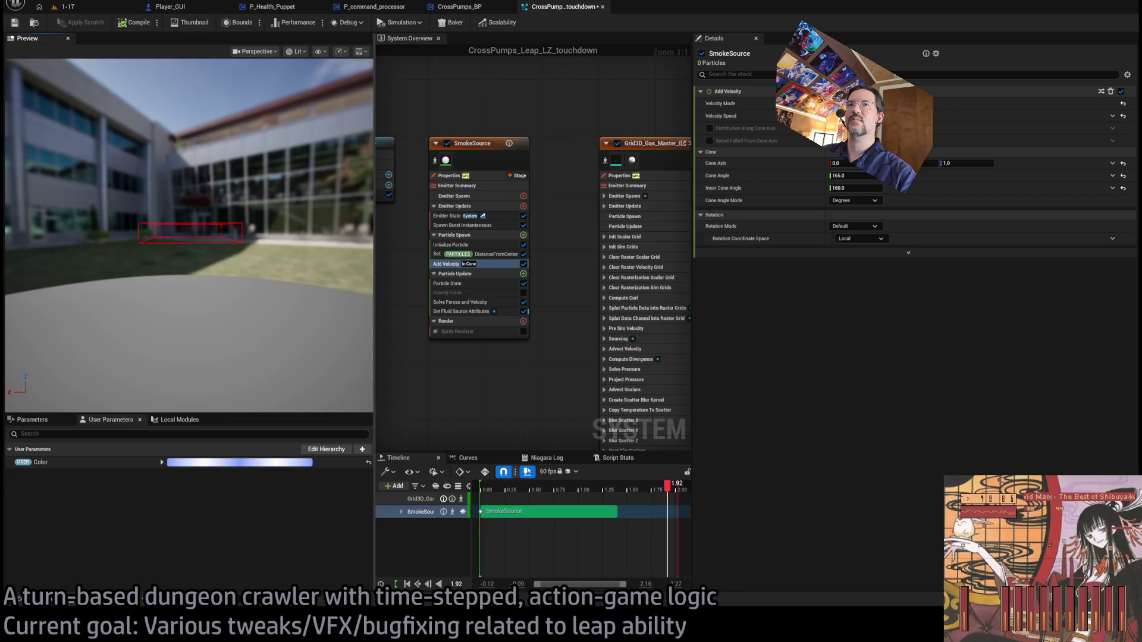
left_click_drag(265, 244, 265, 322)
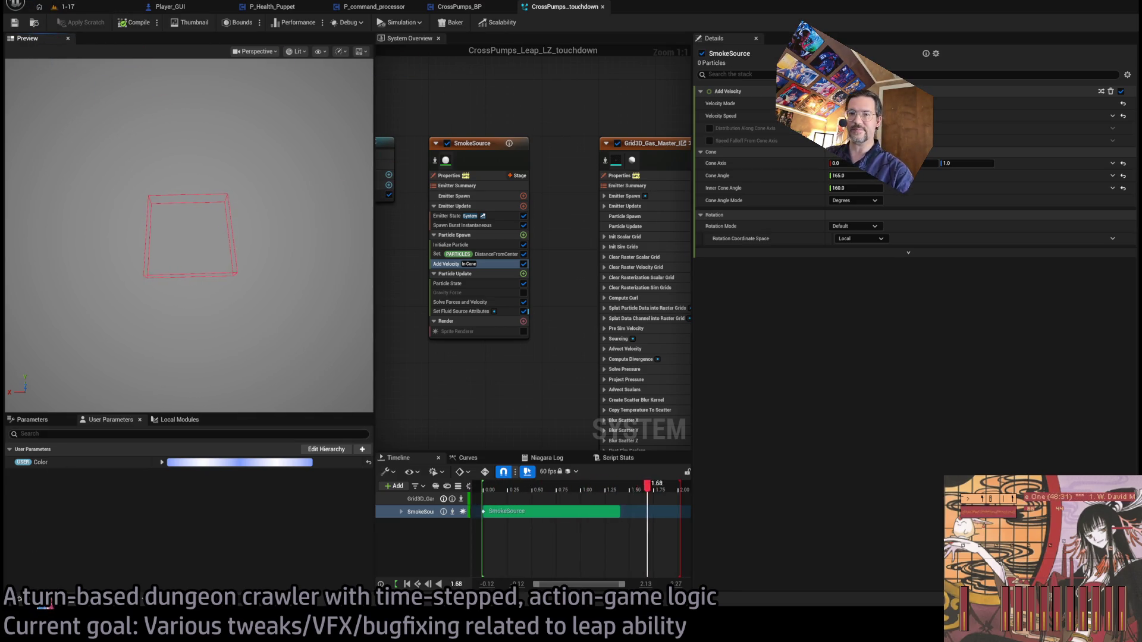
left_click(44, 605)
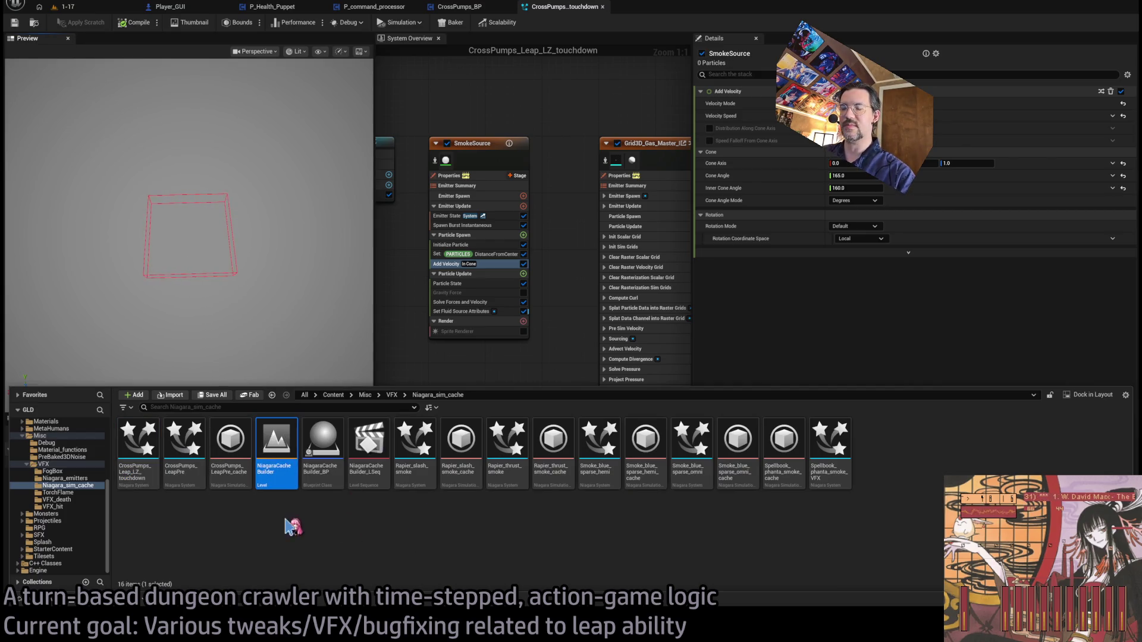
left_click(412, 527)
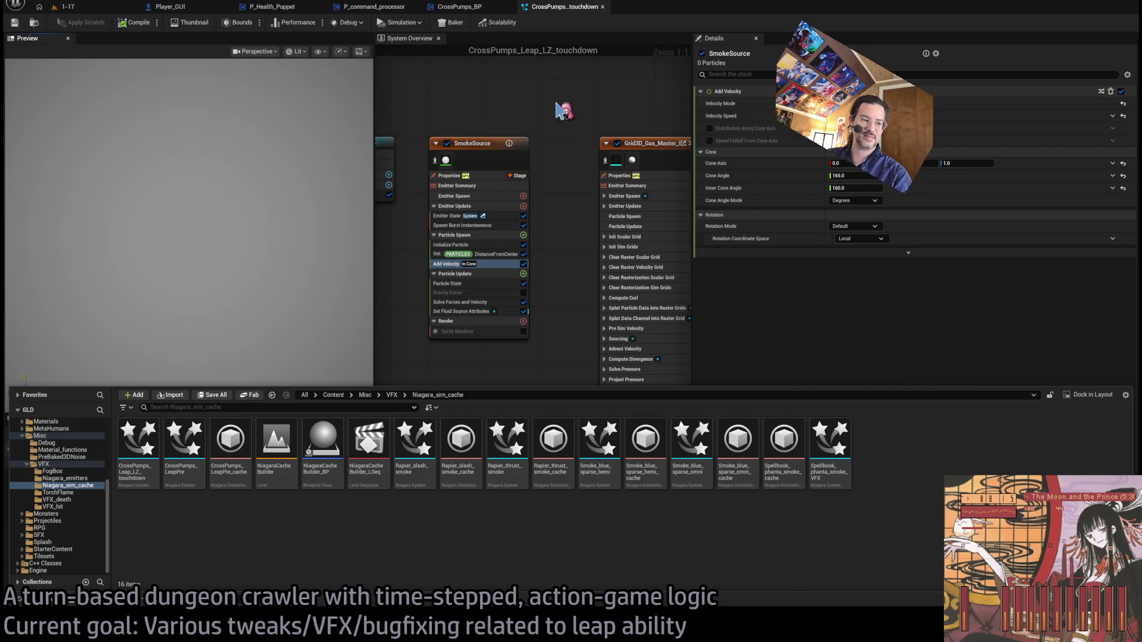
mouse_move(562, 277)
left_mouse_down()
mouse_move(519, 247)
mouse_move(549, 266)
left_mouse_up()
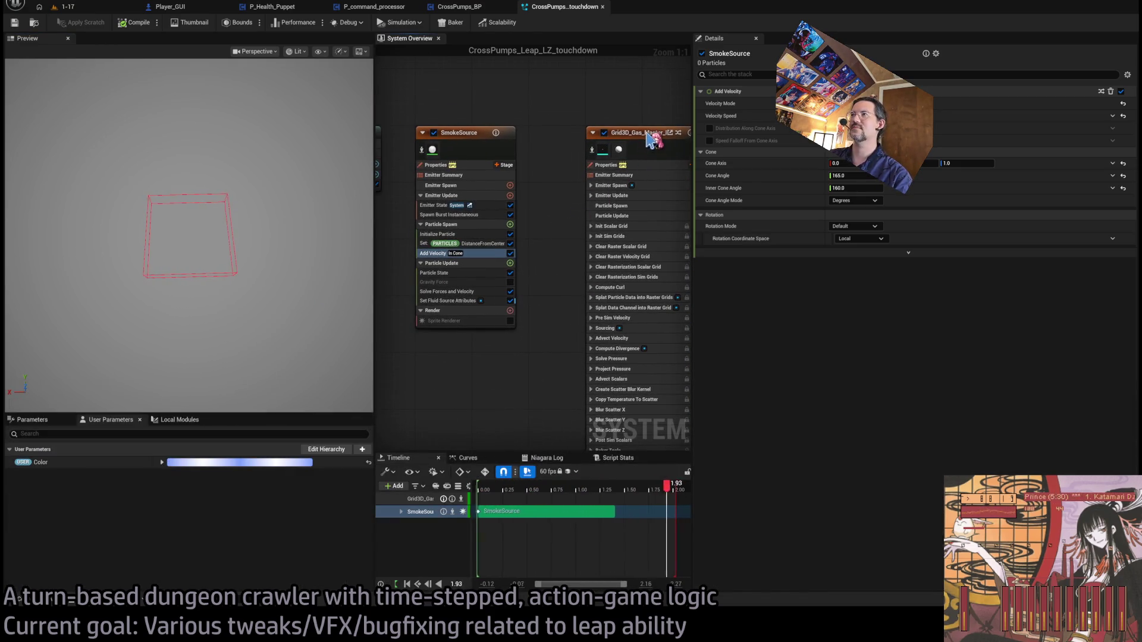
- Move the Grid3D_Gas_Master emitter left, nearer SmokeSource, and save the touchdown system
left_click_drag(653, 138, 596, 138)
left_click(229, 64)
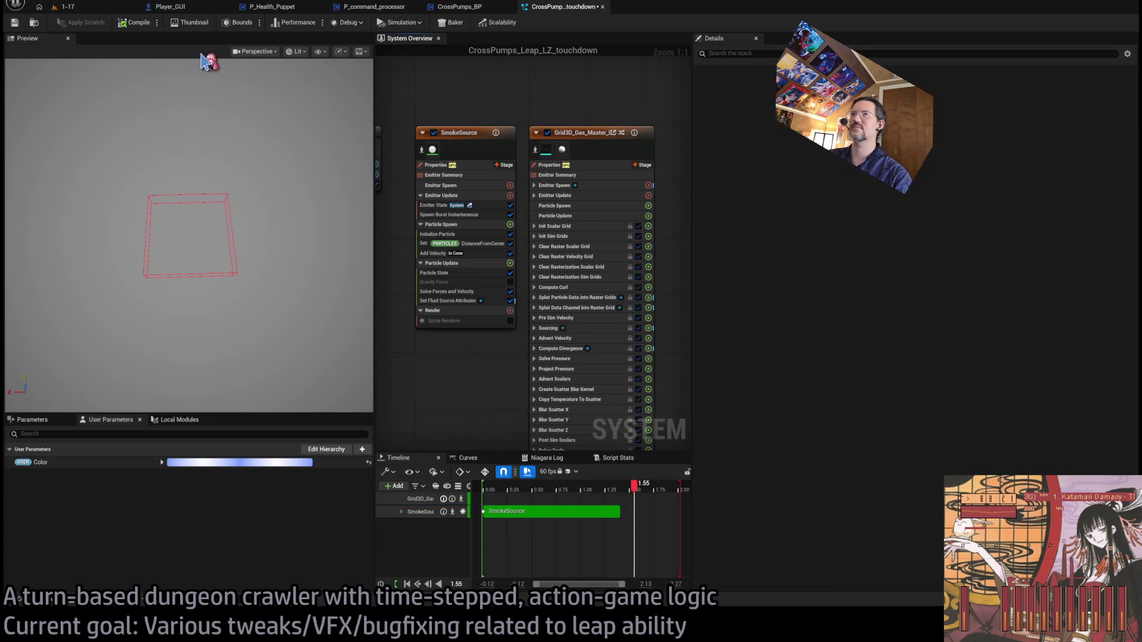
key("ctrl+s")
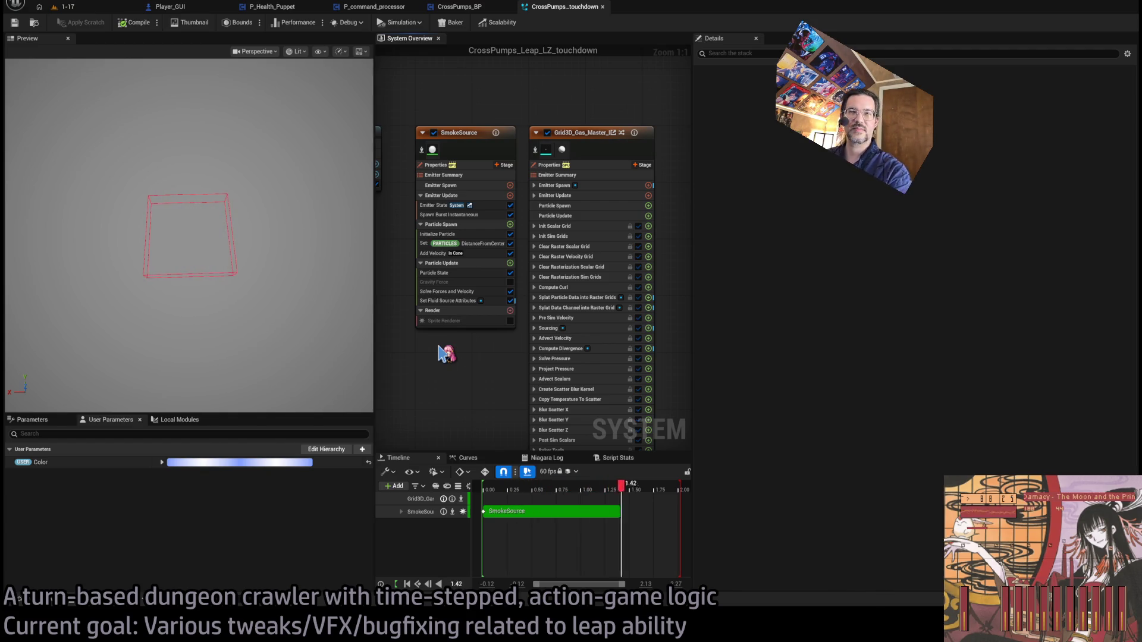
- Check the preview bounds and graph layout, then bring up the Niagara_sim_cache folder
left_click_drag(275, 250, 280, 249)
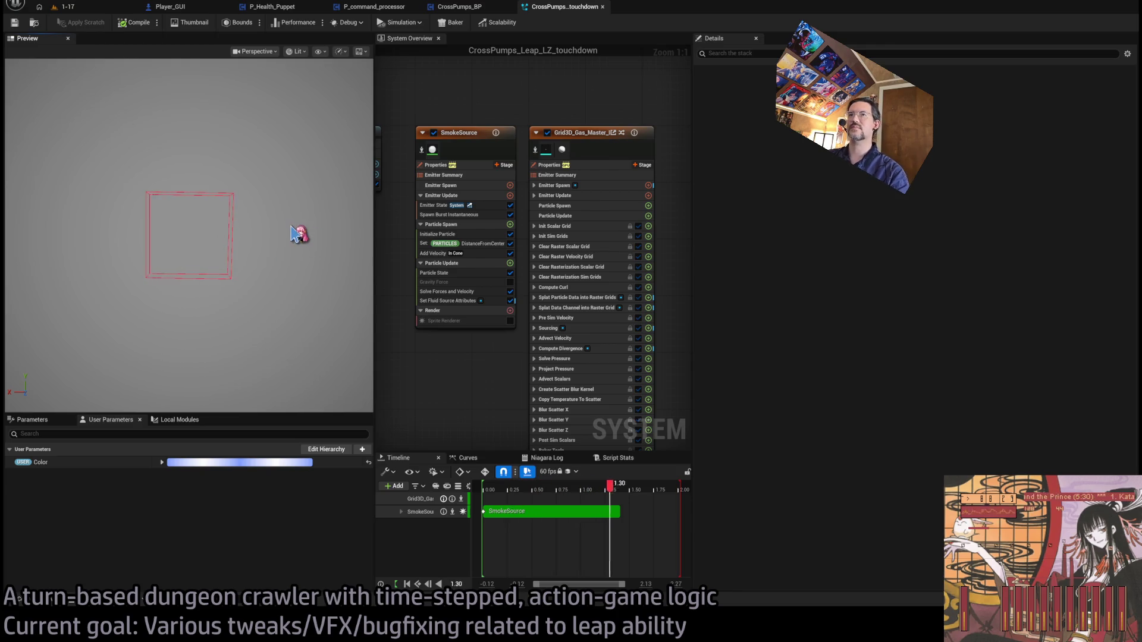
mouse_move(288, 250)
left_mouse_down()
mouse_move(288, 291)
mouse_move(268, 282)
left_mouse_up()
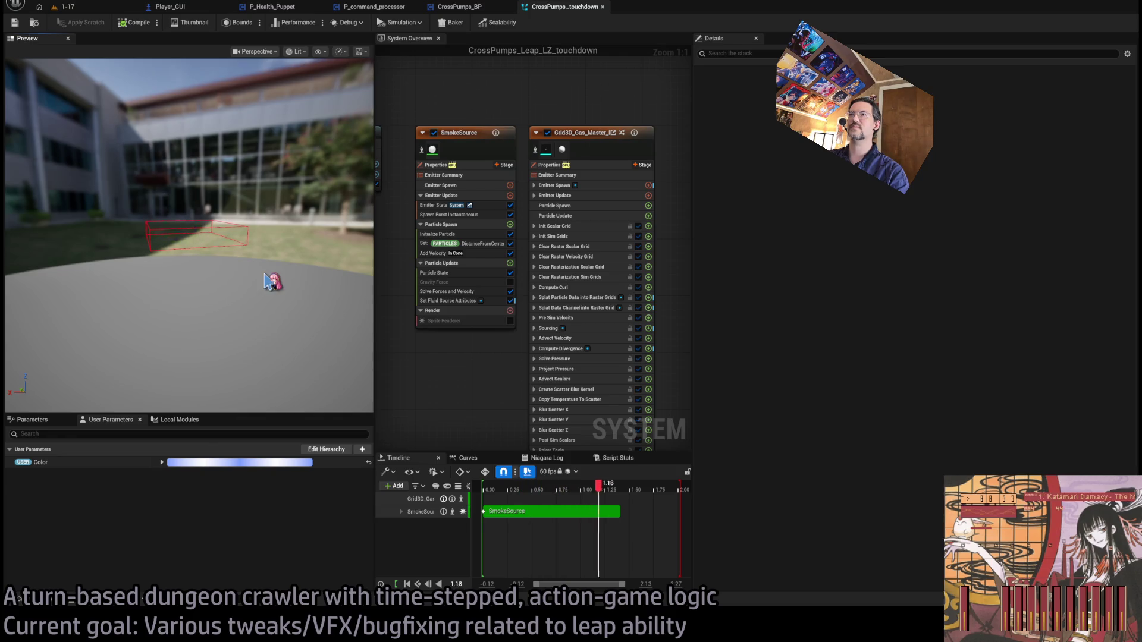
mouse_move(480, 339)
left_mouse_down()
mouse_move(567, 362)
mouse_move(485, 339)
left_mouse_up()
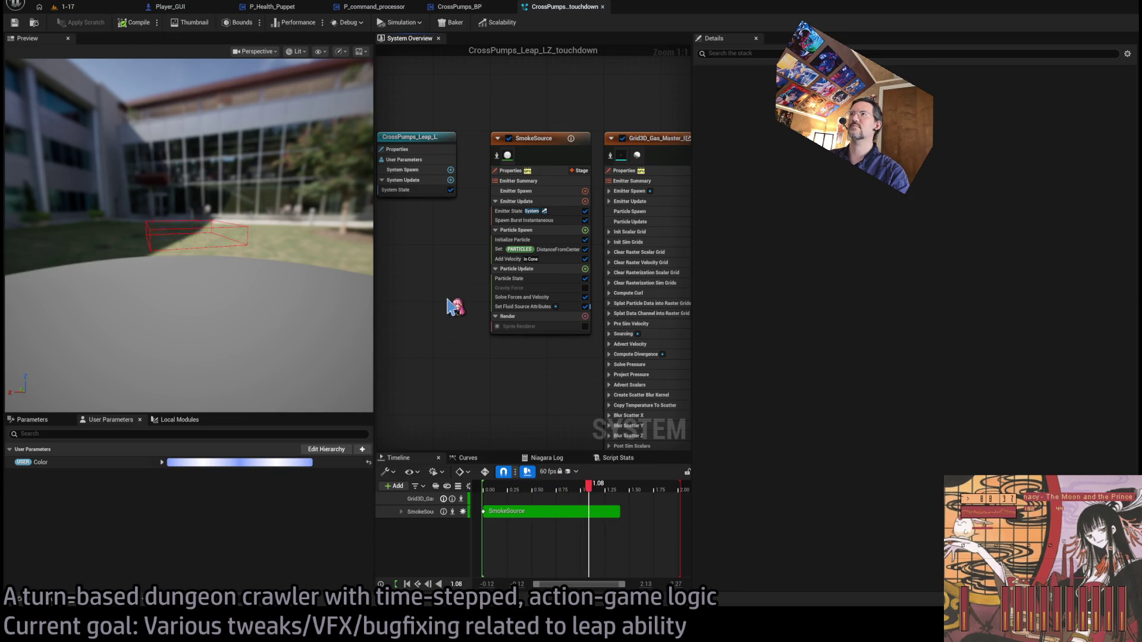
left_click_drag(447, 306, 390, 283)
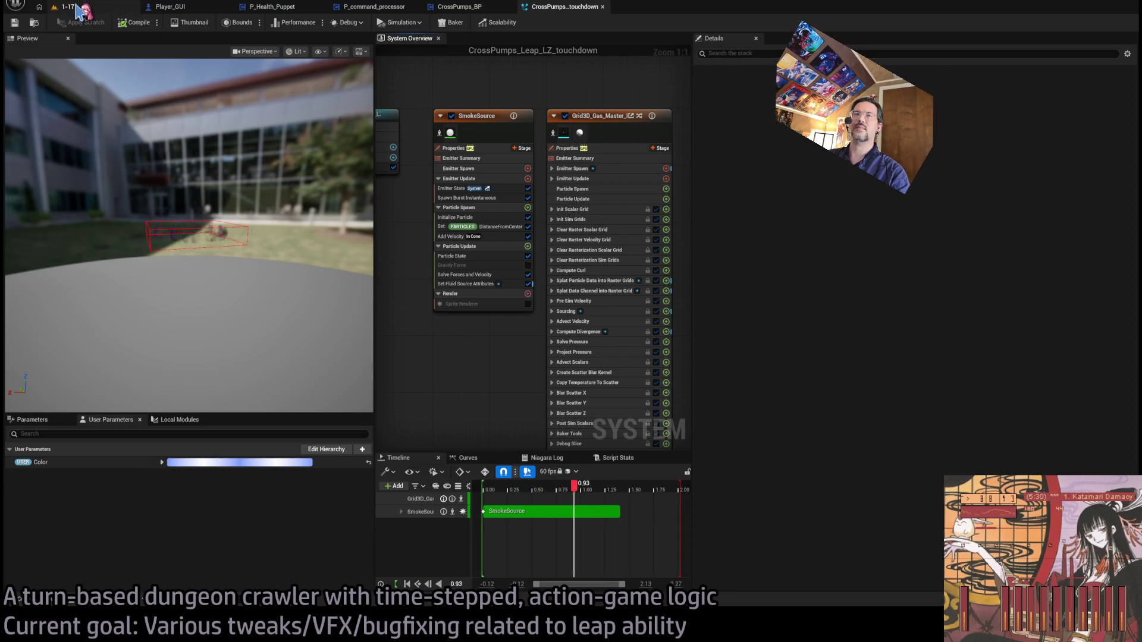
key("ctrl+space")
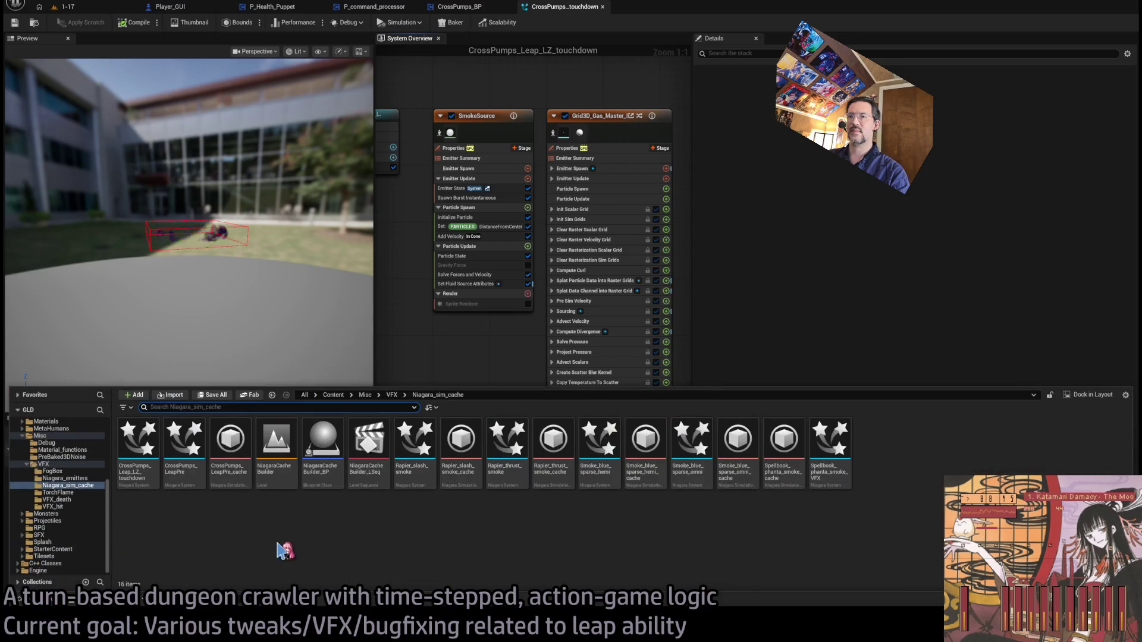
- Rename the CrossPumps_Leap_LZ_touchdown system asset to CrossPumps_Leap_LZ_smoke
left_click(456, 441)
left_click(138, 440)
key("F2")
left_click(318, 542)
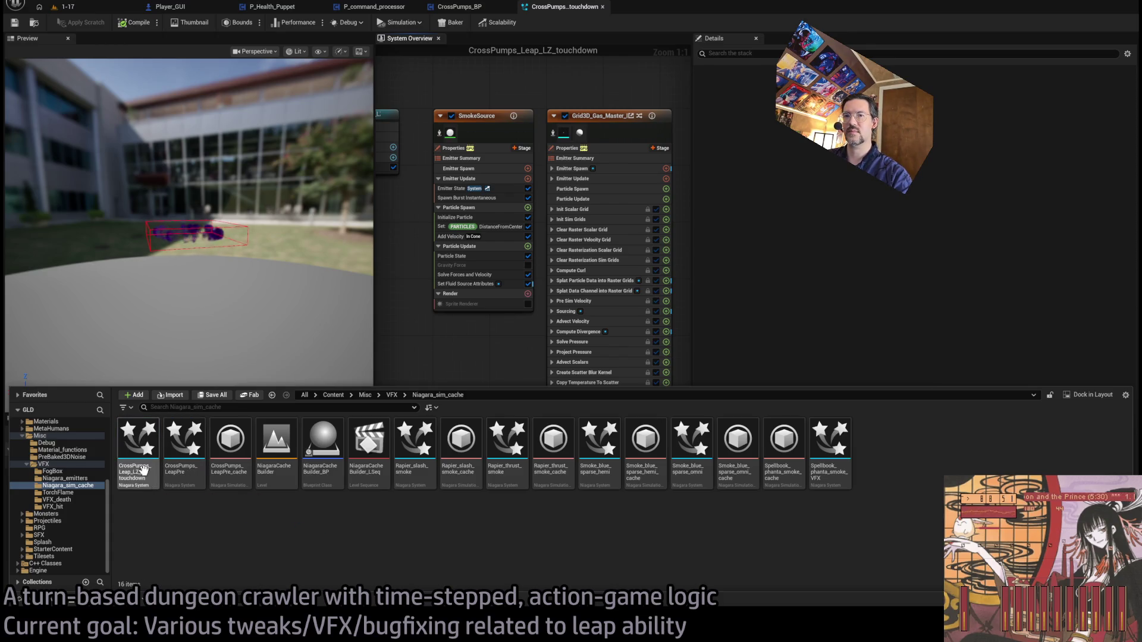
left_click(137, 474)
left_click(138, 470)
key("End")
key("ctrl+shift+Left")
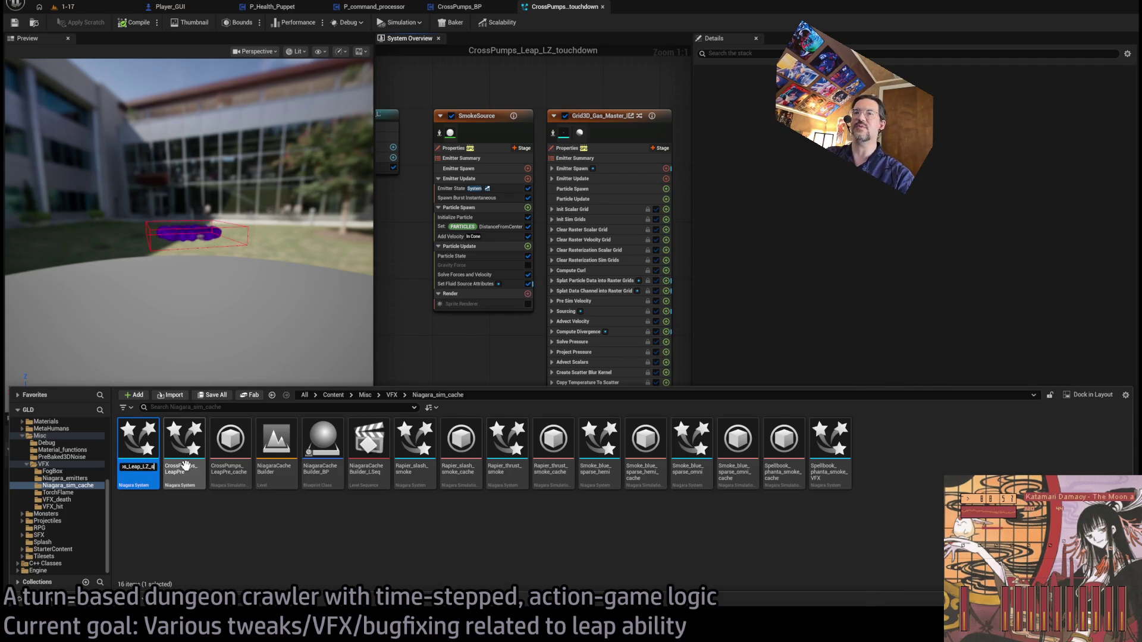
key("Return")
- Duplicate Rapier_slash_smoke_cache as CrossPumps_Leap_LZ_smoke_cache and return to level 1-17
left_click(461, 443)
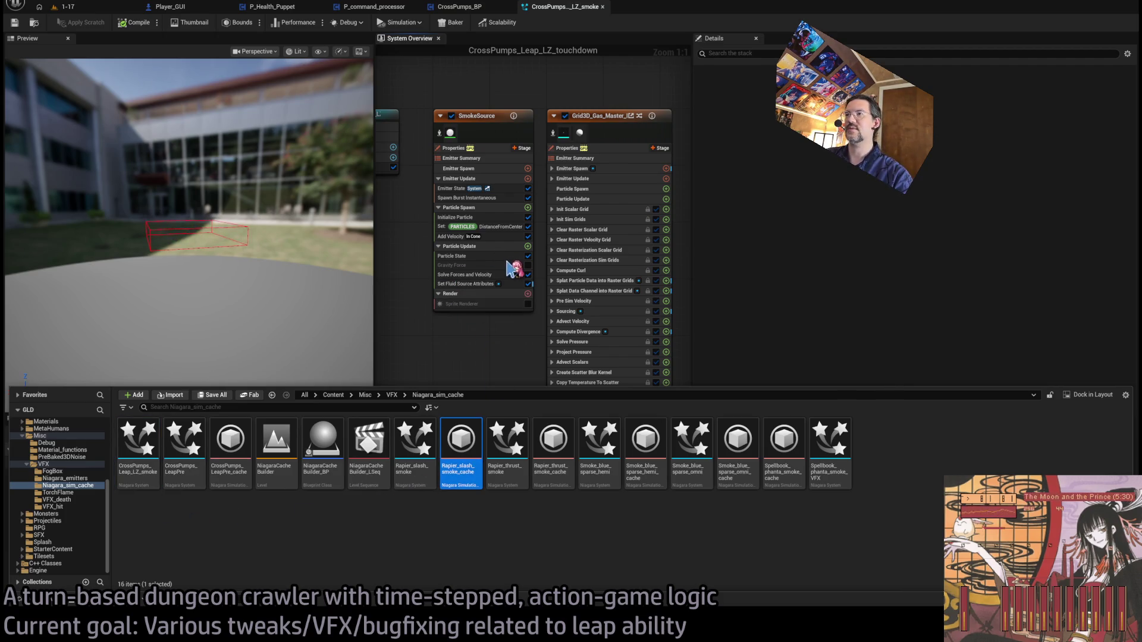
key("ctrl+d")
type("LZ_smoke")
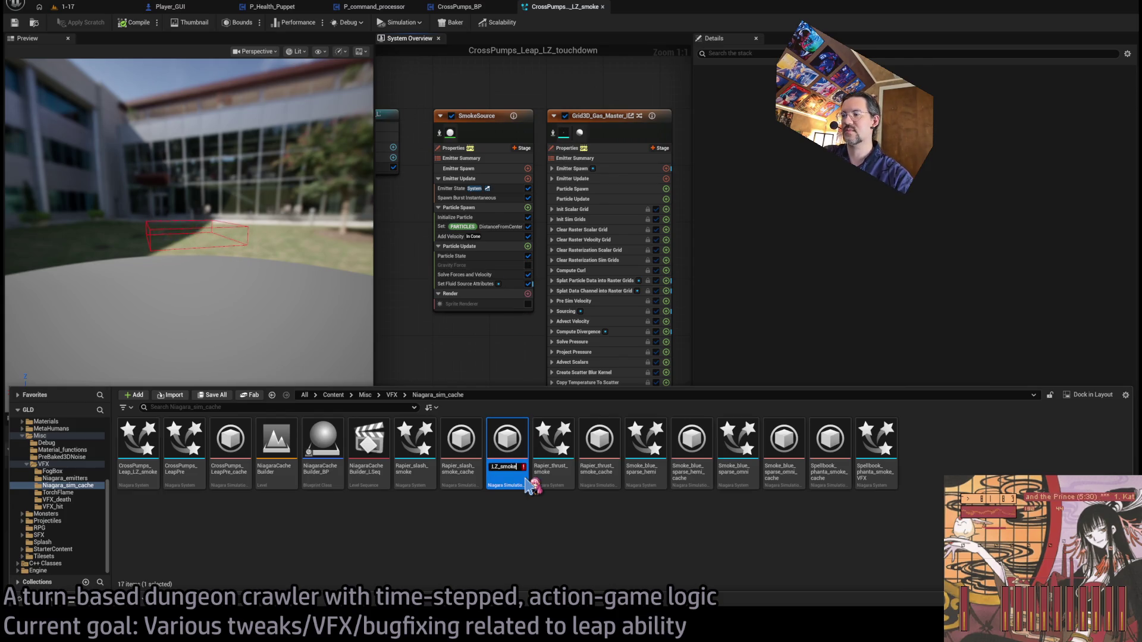
type("_cache")
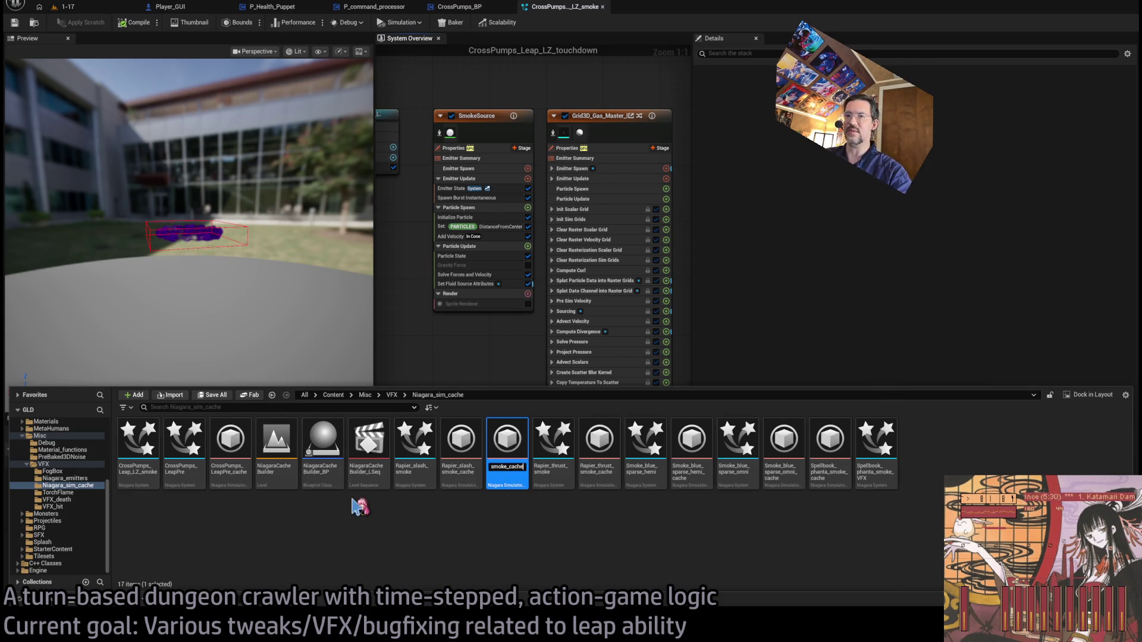
key("Return")
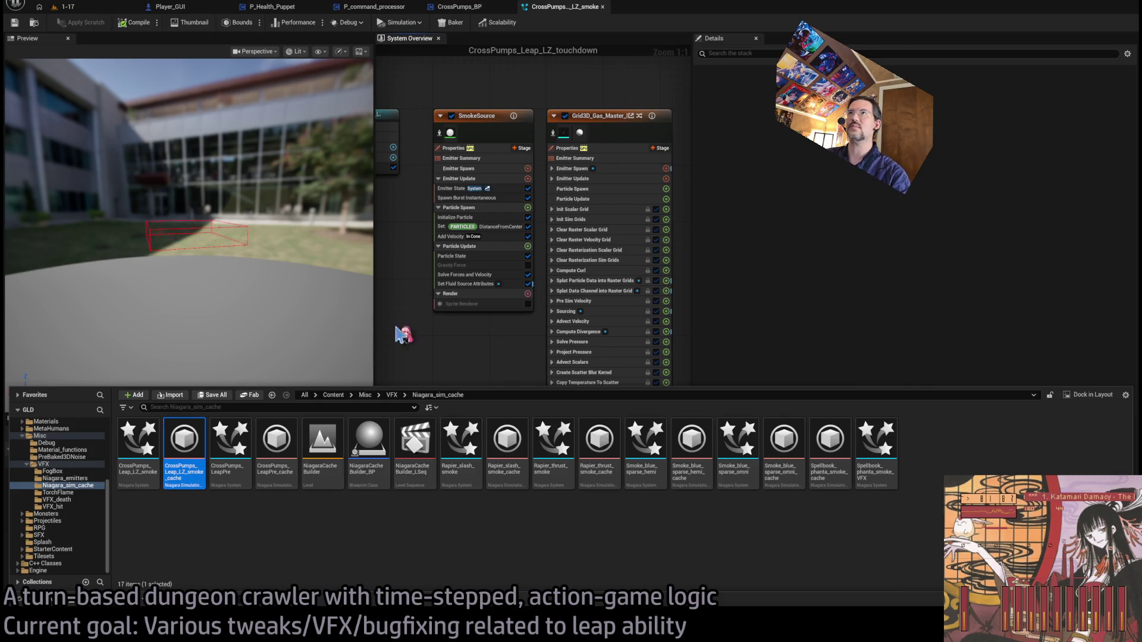
left_click(65, 6)
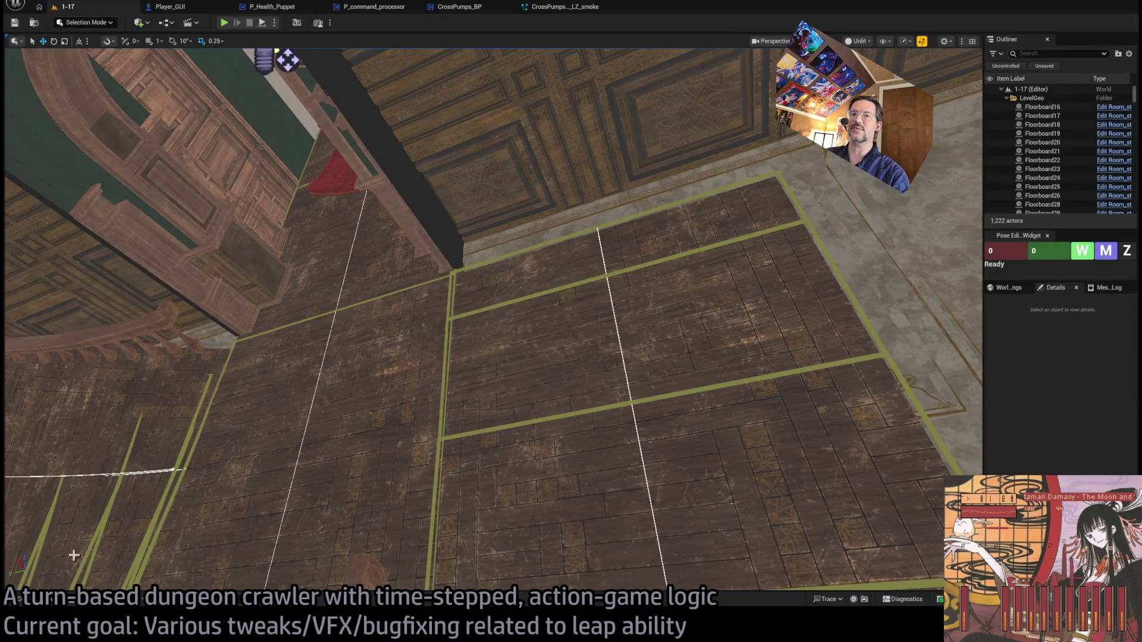
- Open the NiagaraCacheBuilder level from the Niagara_sim_cache folder
left_click(54, 602)
left_click(323, 363)
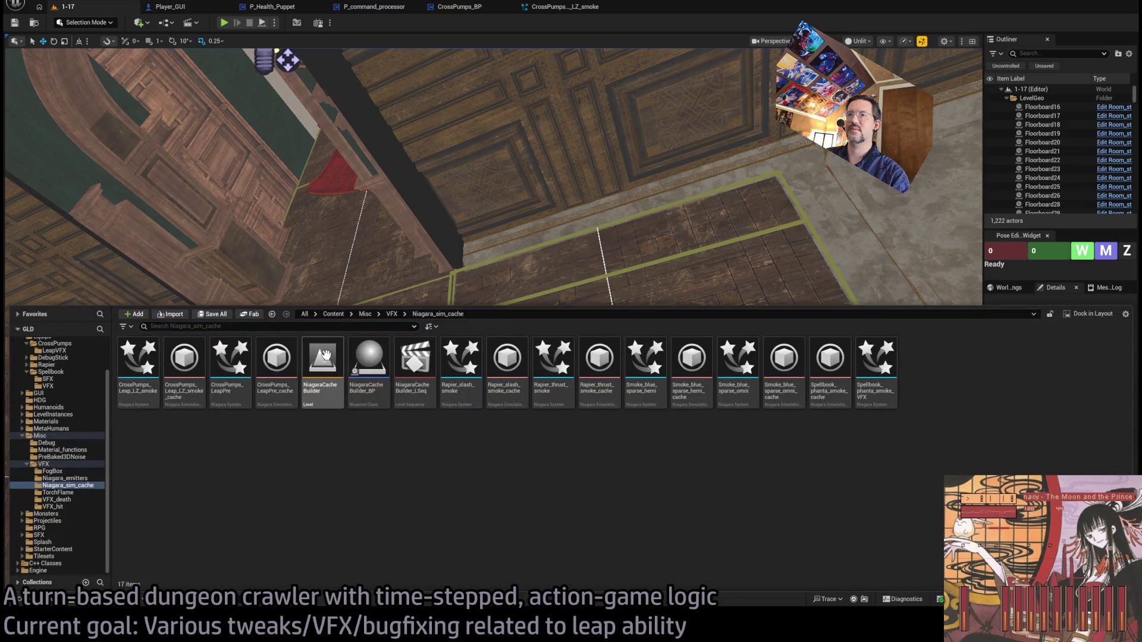
key("Return")
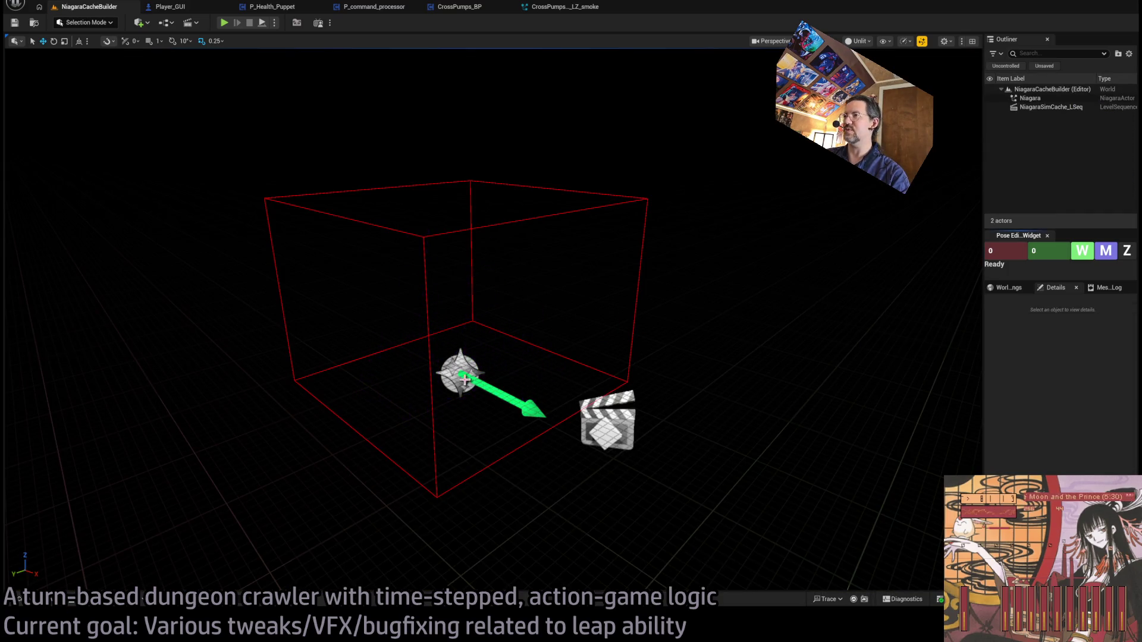
- Record a new simulation cache on the smoke Sim Cache track in Sequencer
left_click(1030, 98)
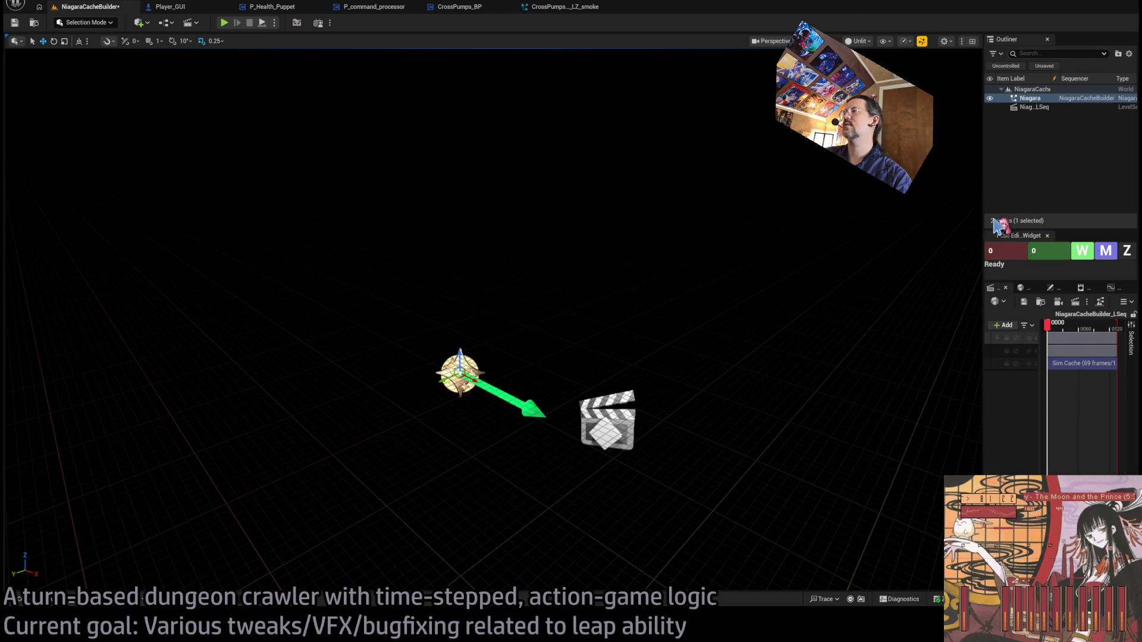
left_click_drag(981, 209, 350, 232)
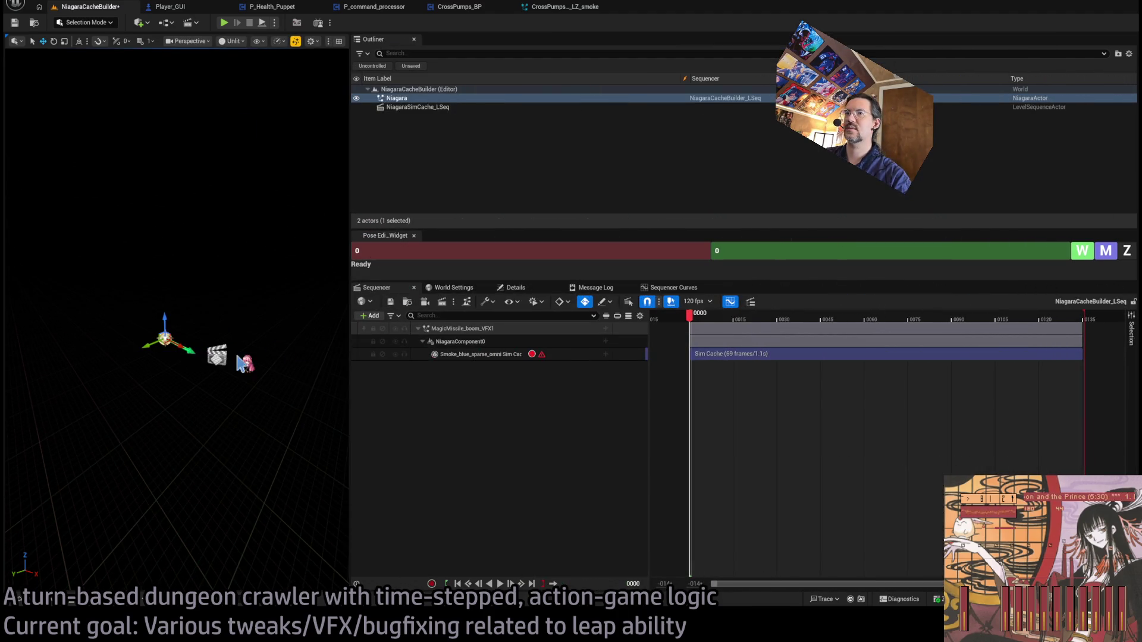
left_click(534, 357)
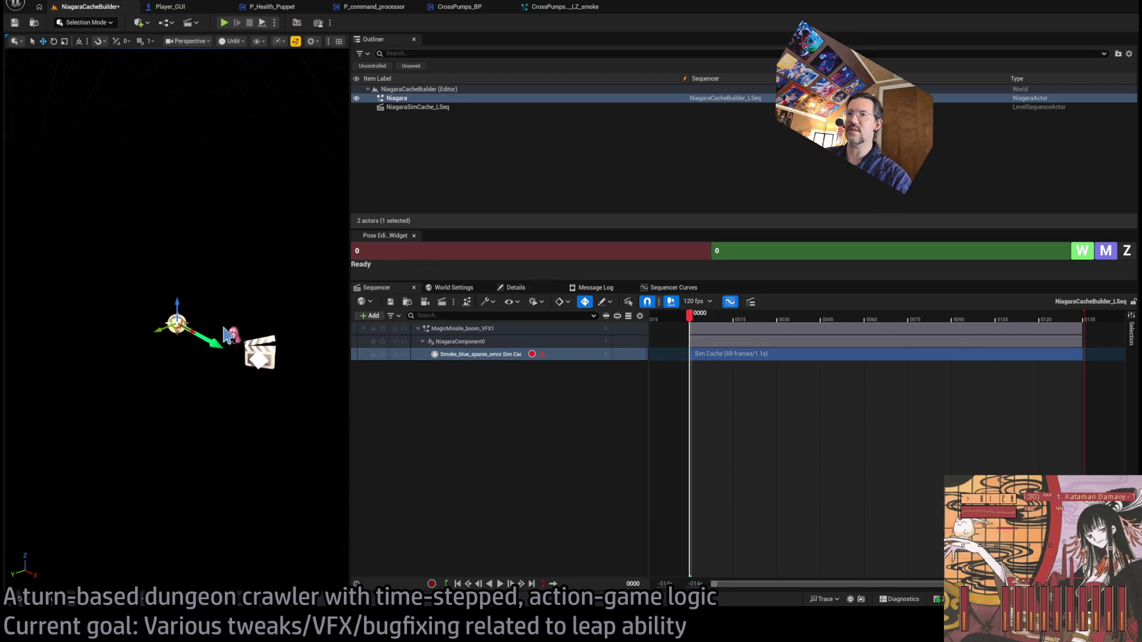
left_click(535, 394)
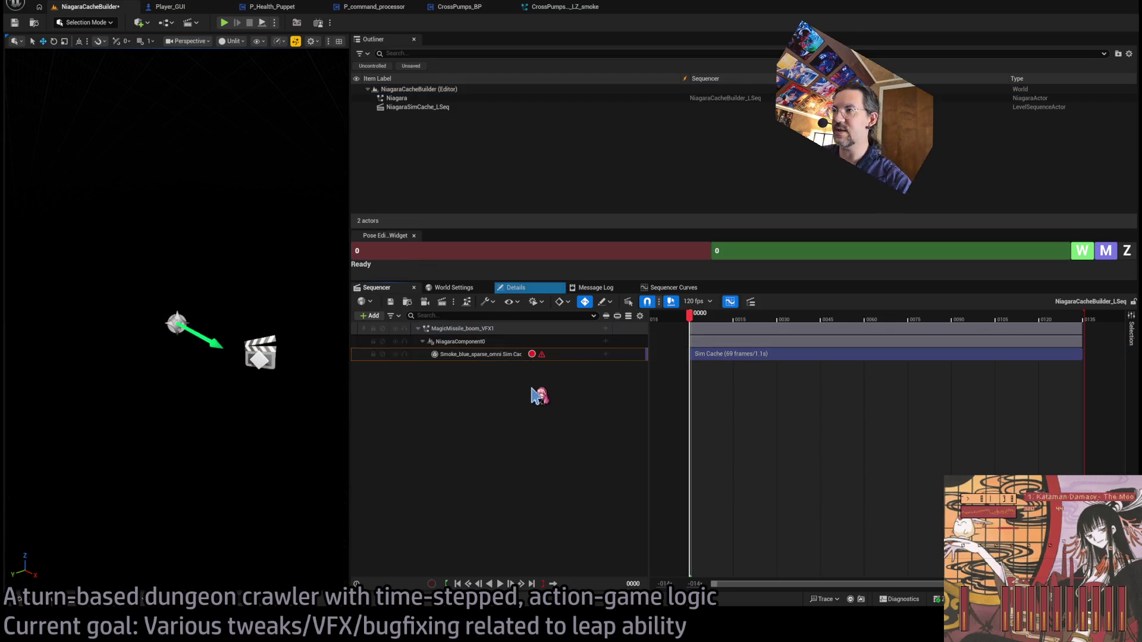
left_click(531, 354)
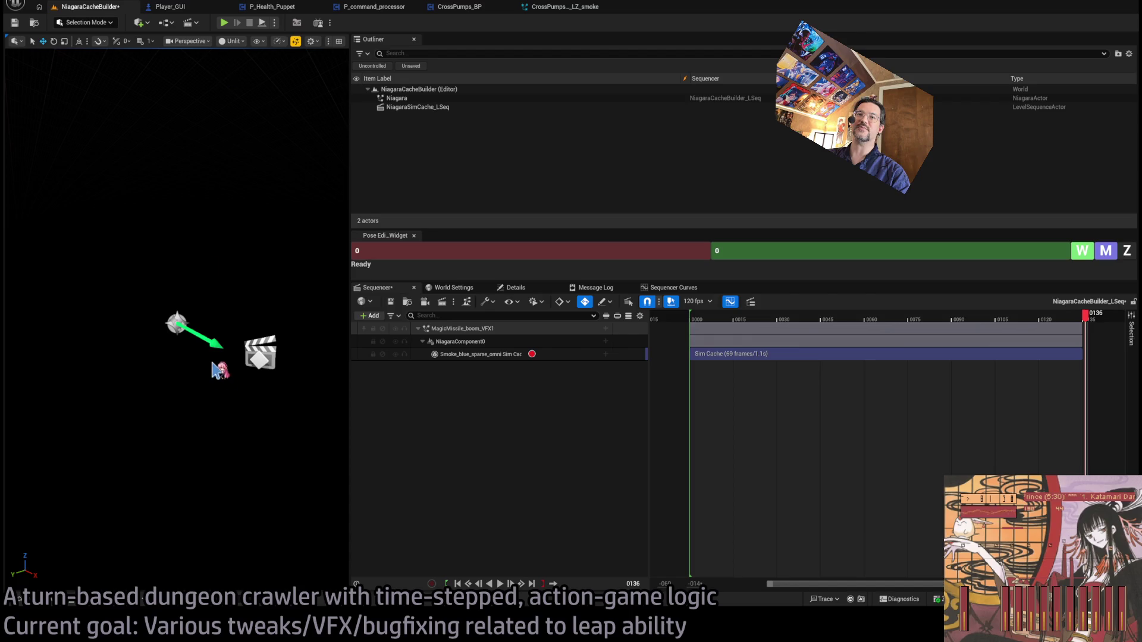
left_click(45, 602)
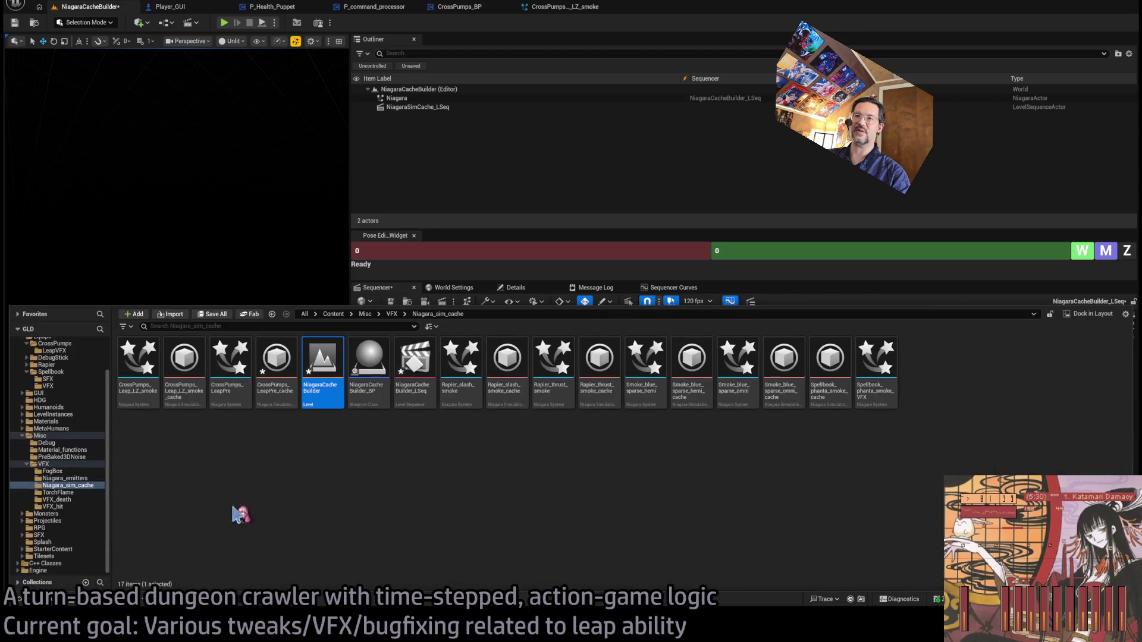
- Inspect CrossPumps_Leap_LZ_smoke_cache's recorded smoke up to frame 62, then return to NiagaraCacheBuilder
double_click(186, 357)
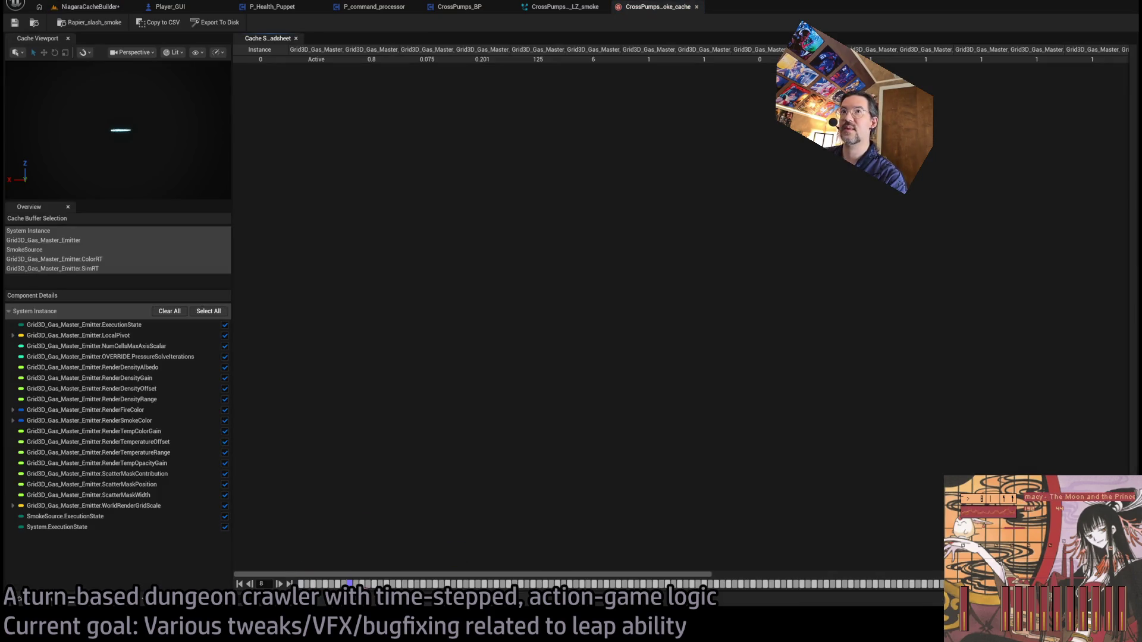
left_click_drag(136, 198, 137, 181)
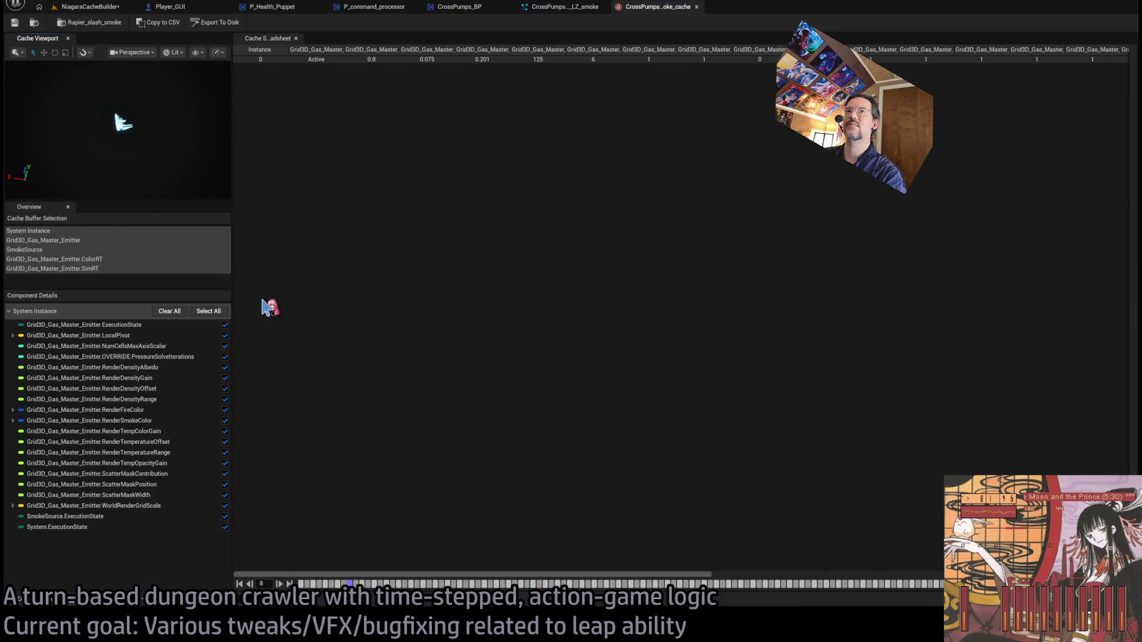
middle_click(664, 14)
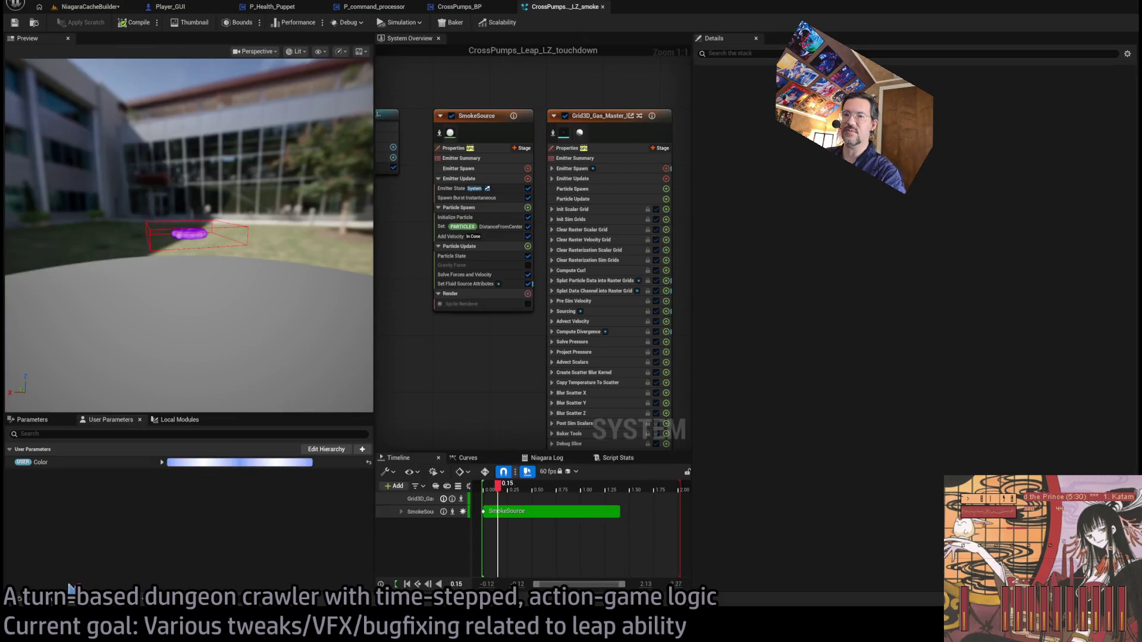
left_click(44, 602)
double_click(192, 445)
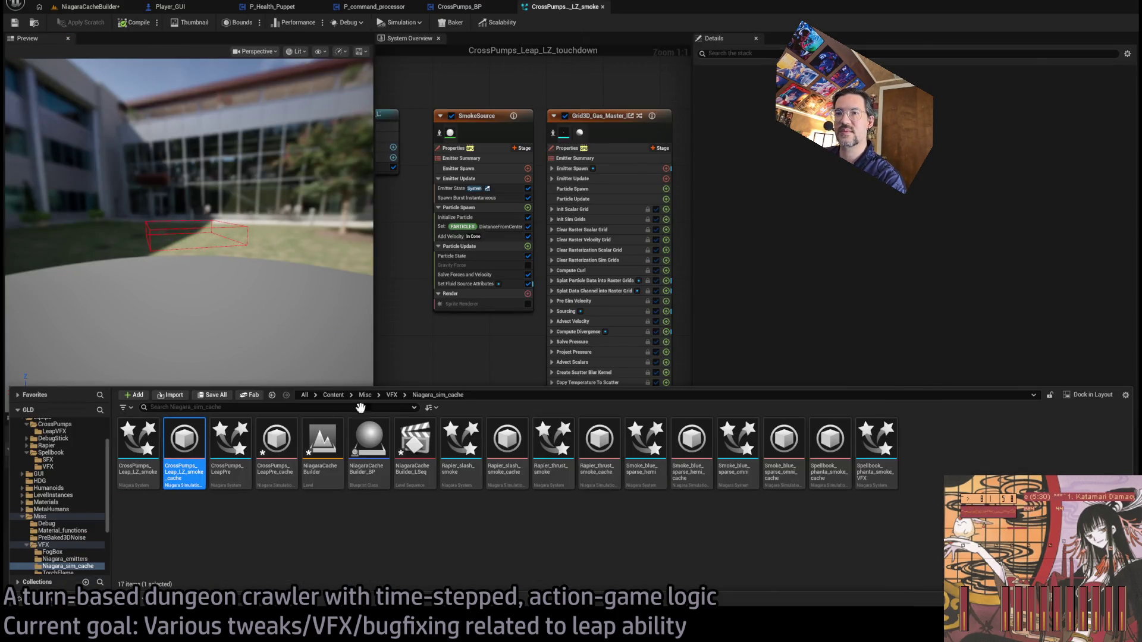
left_click_drag(168, 159, 170, 156)
left_click(681, 584)
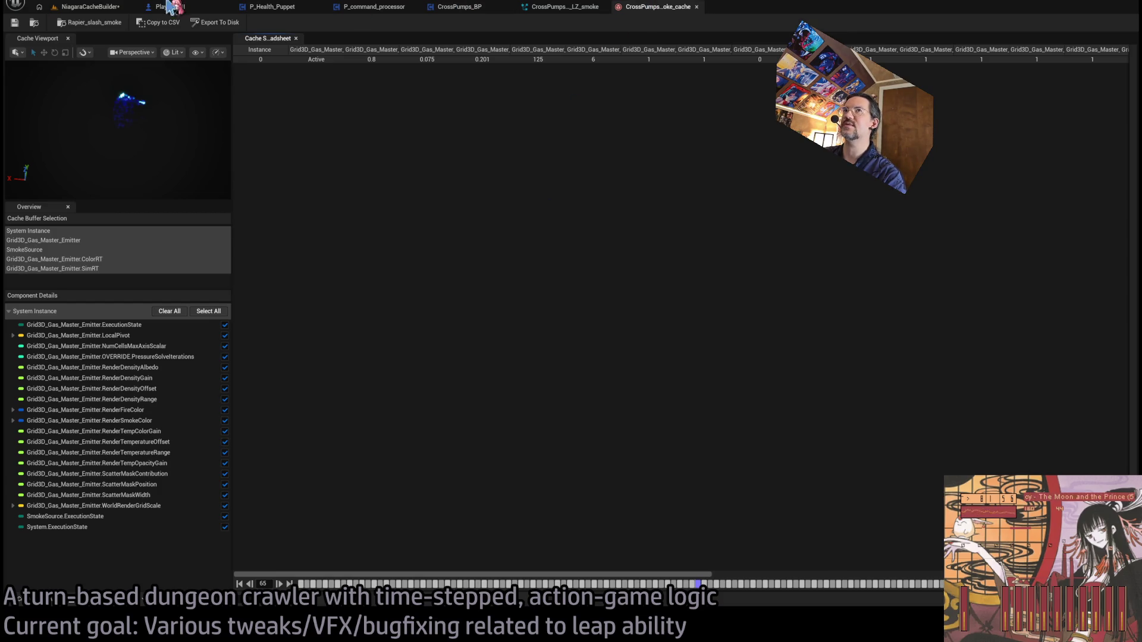
left_click(95, 7)
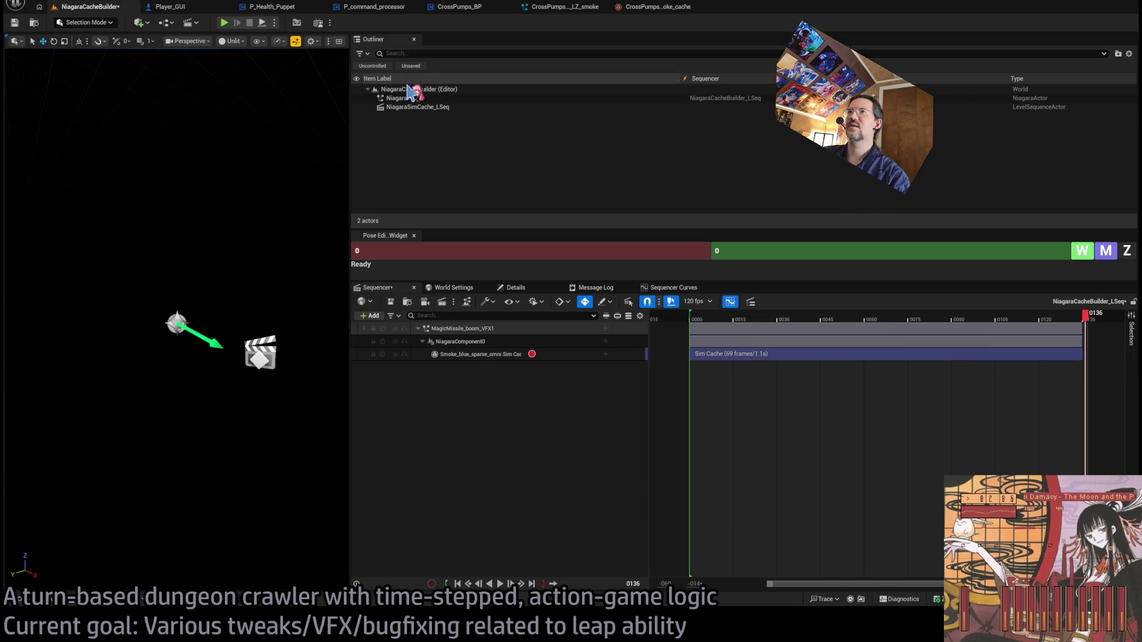
- Select the Niagara actor and review its Details and blue smoke preview
left_click(396, 98)
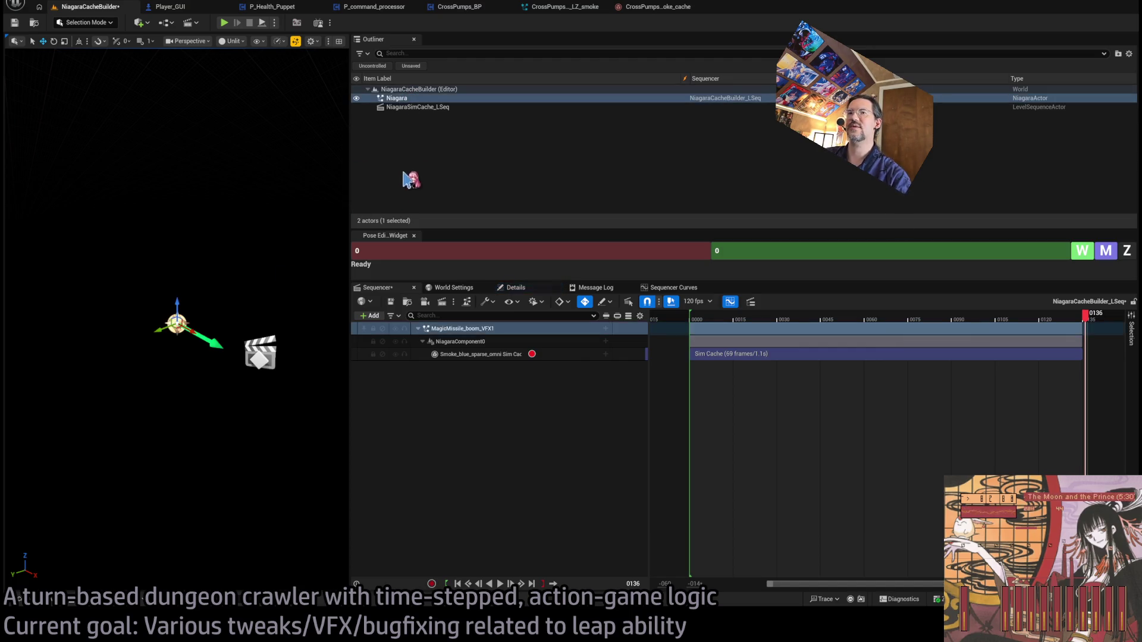
left_click(510, 288)
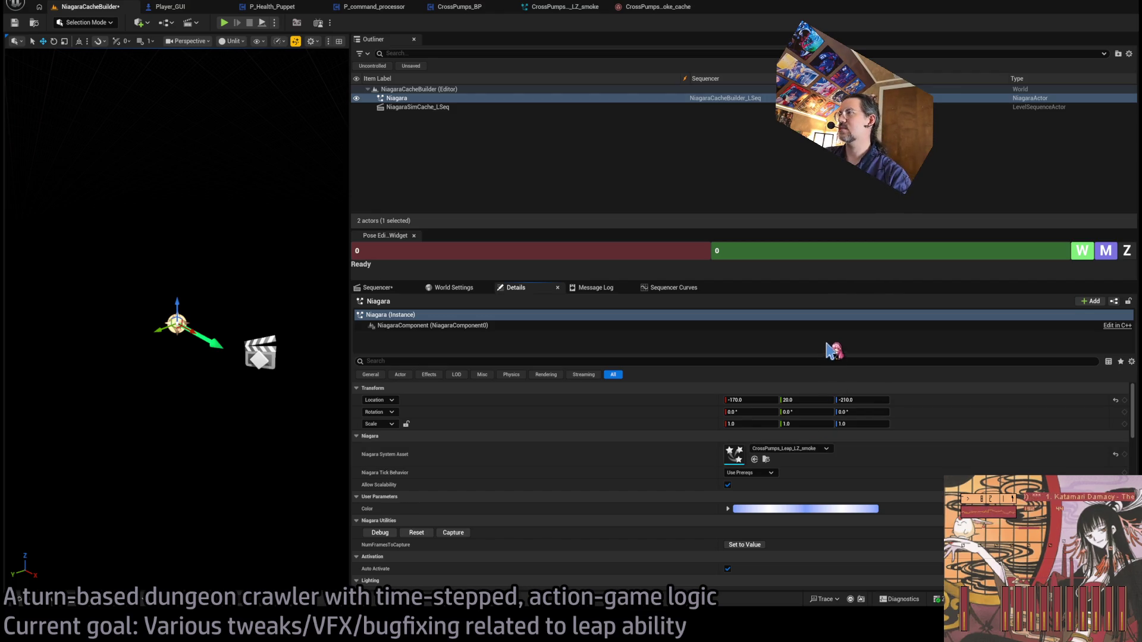
key("ctrl+z")
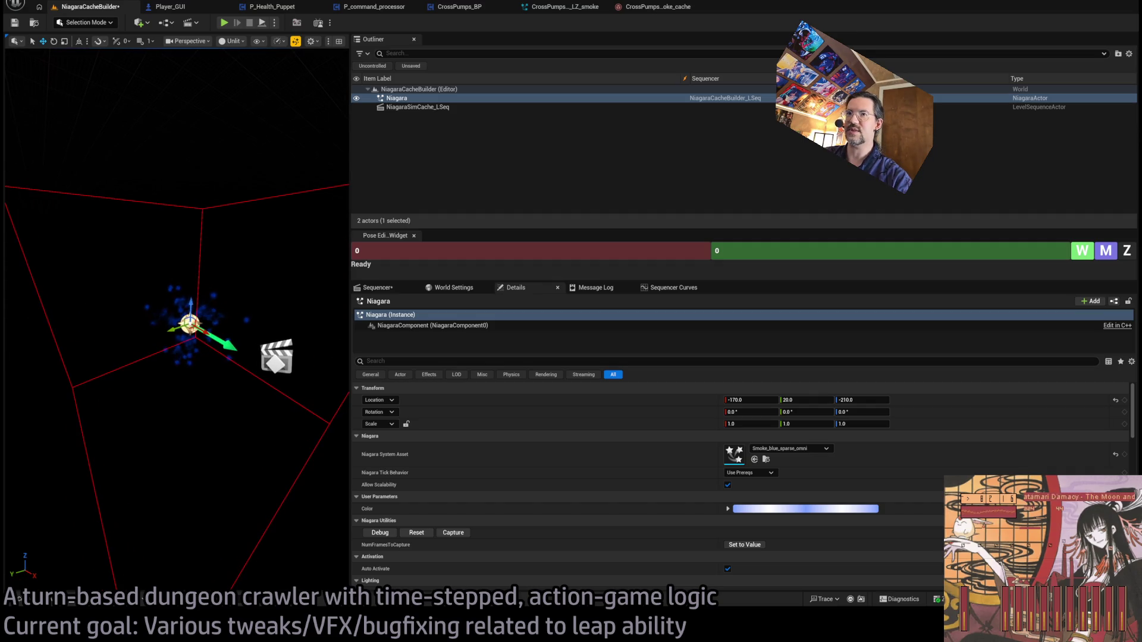
scroll(288, 302, "down", 5)
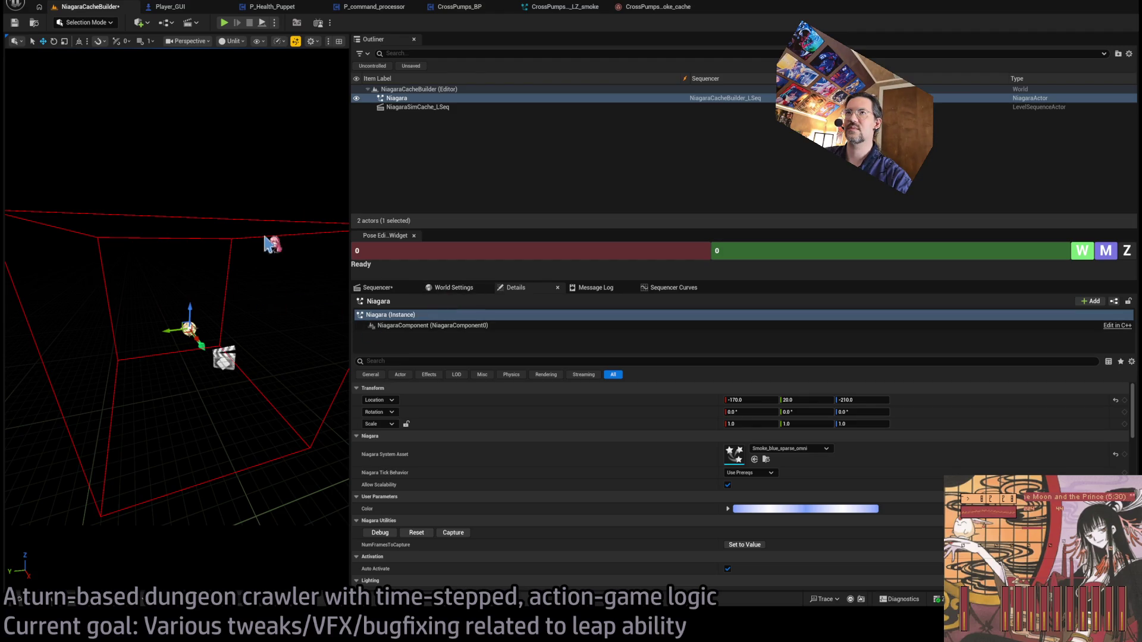
left_click(422, 108)
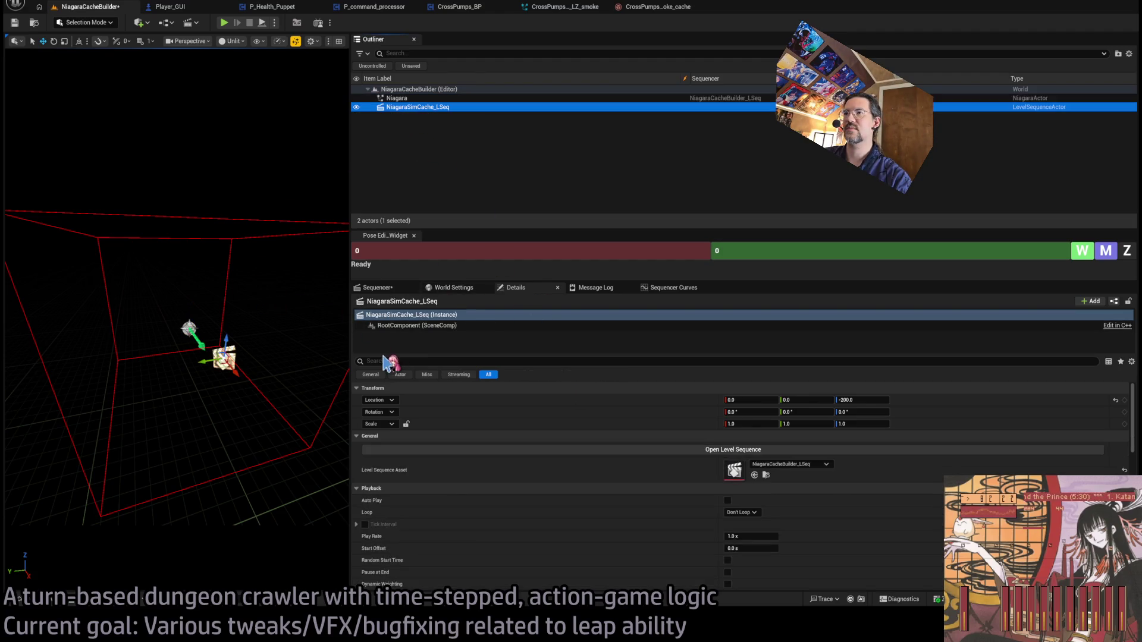
left_click(396, 98)
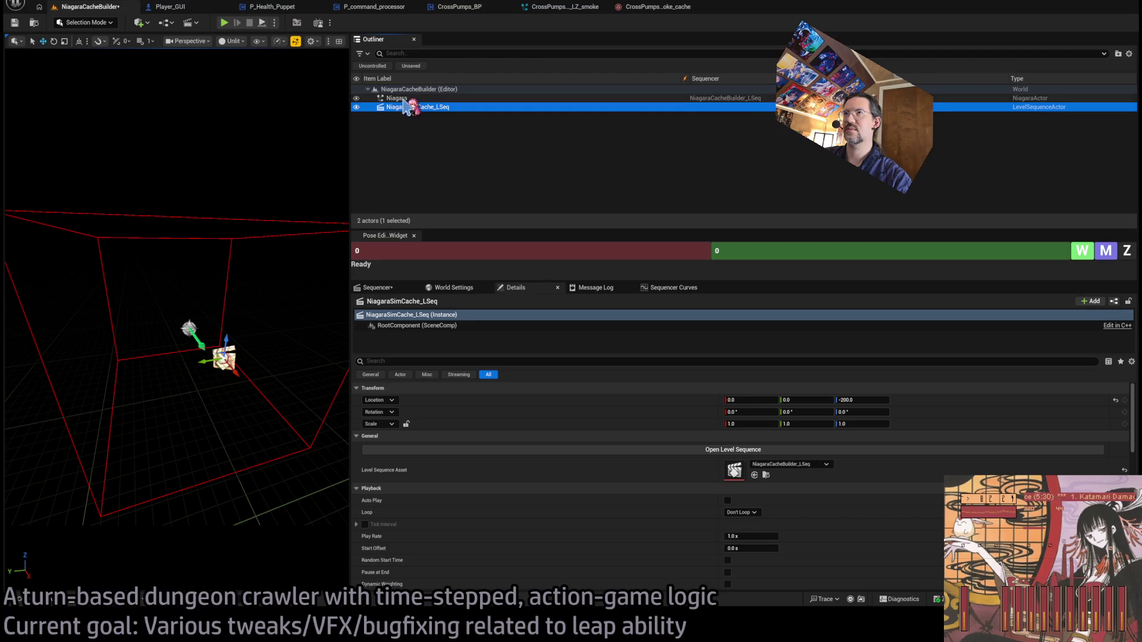
left_click(189, 329)
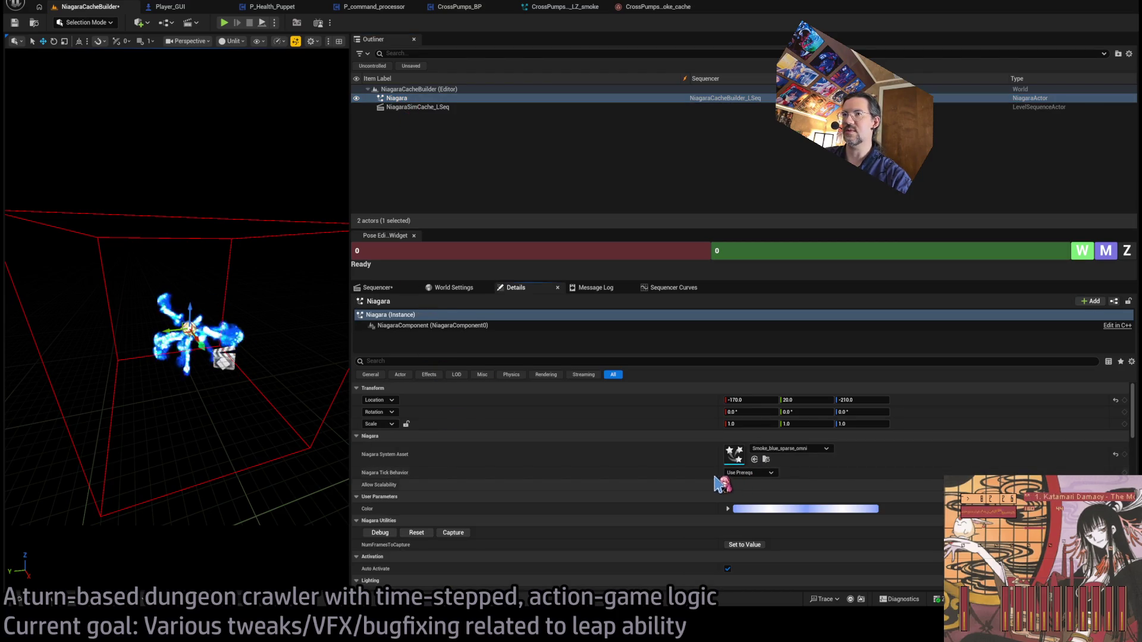
left_click_drag(315, 361, 316, 411)
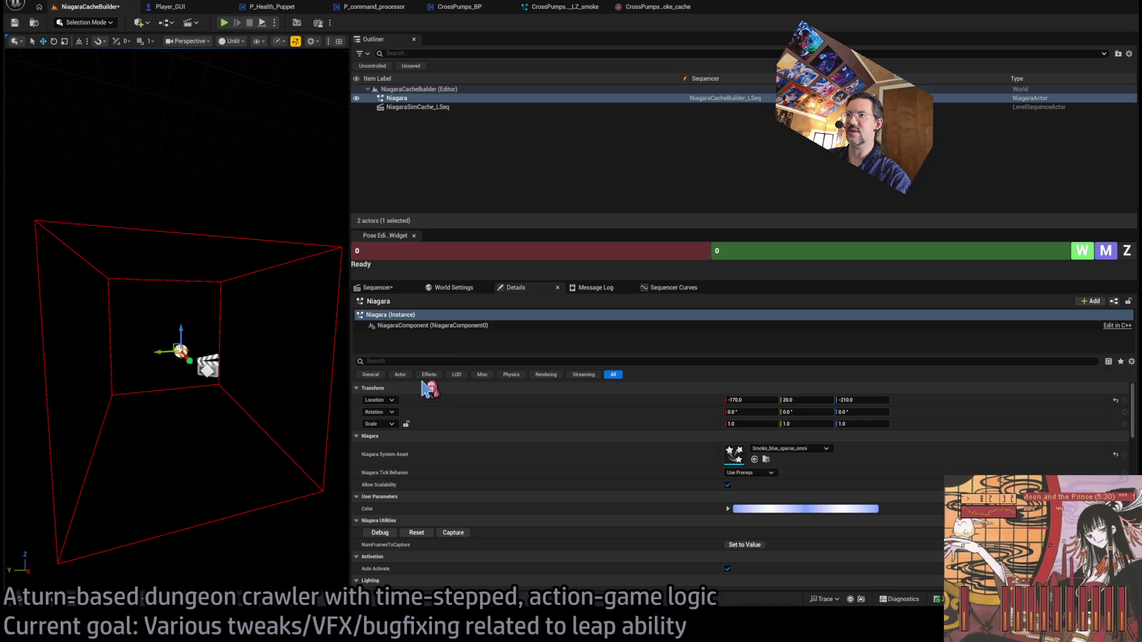
- Assign CrossPumps_LeapPre from the Niagara_sim_cache folder as the actor's Niagara System Asset
left_click(53, 602)
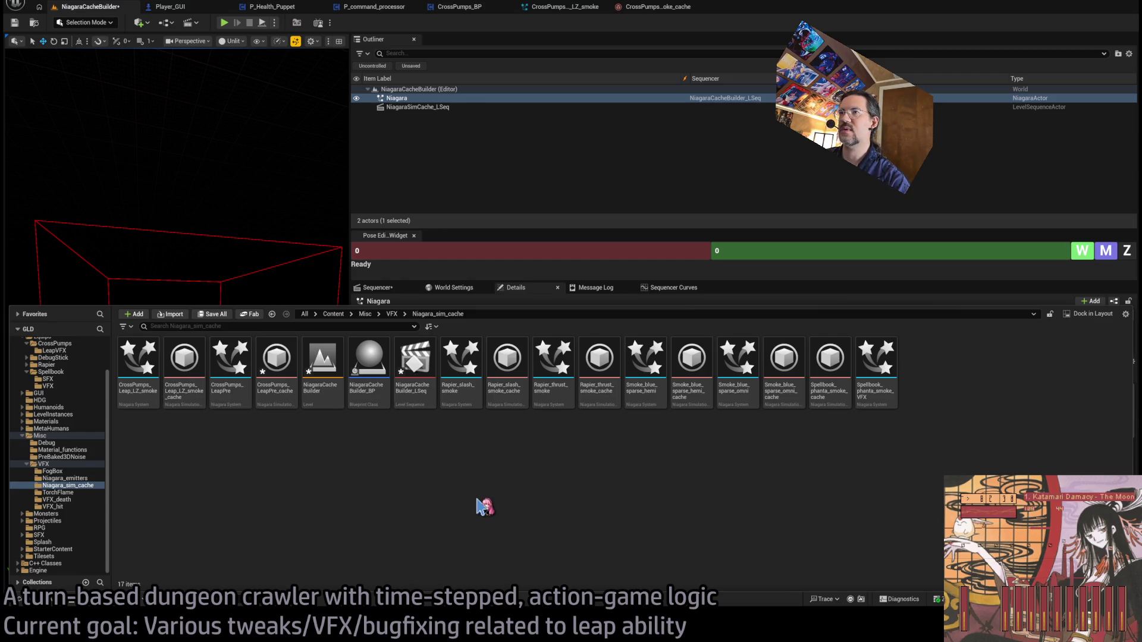
left_click(277, 372)
left_click(284, 388)
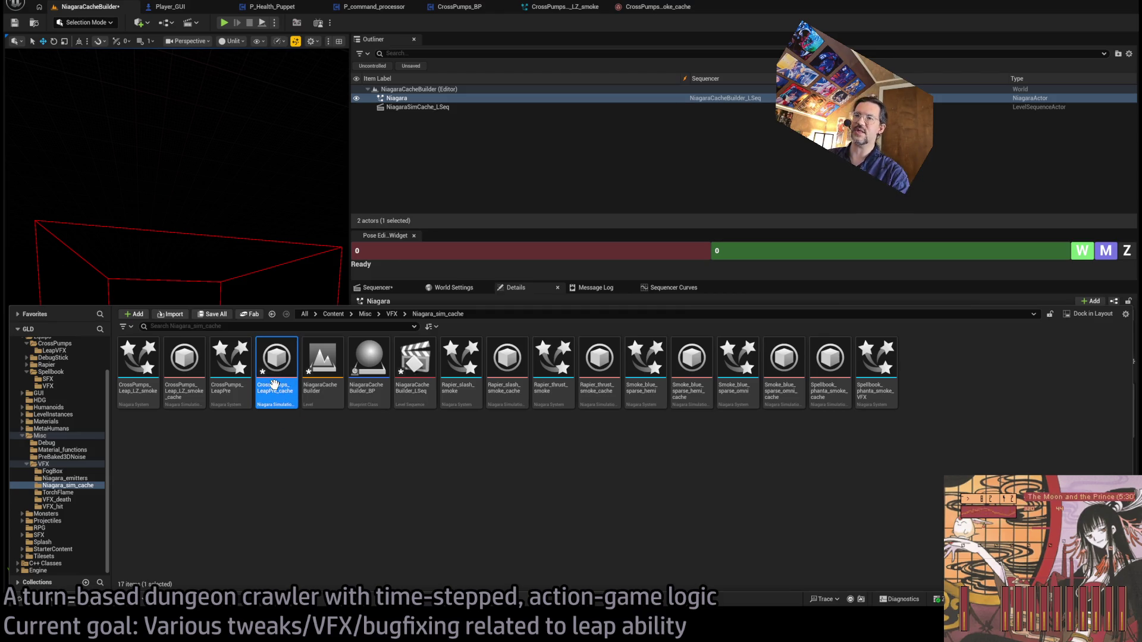
left_click_drag(279, 405, 323, 262)
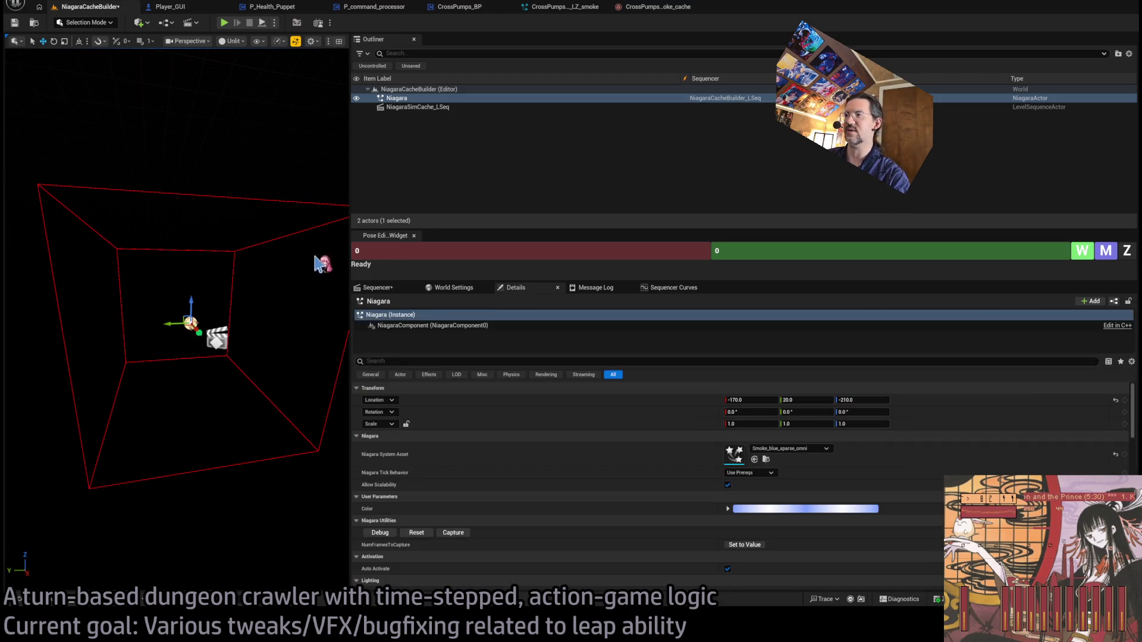
left_click_drag(738, 461, 797, 456)
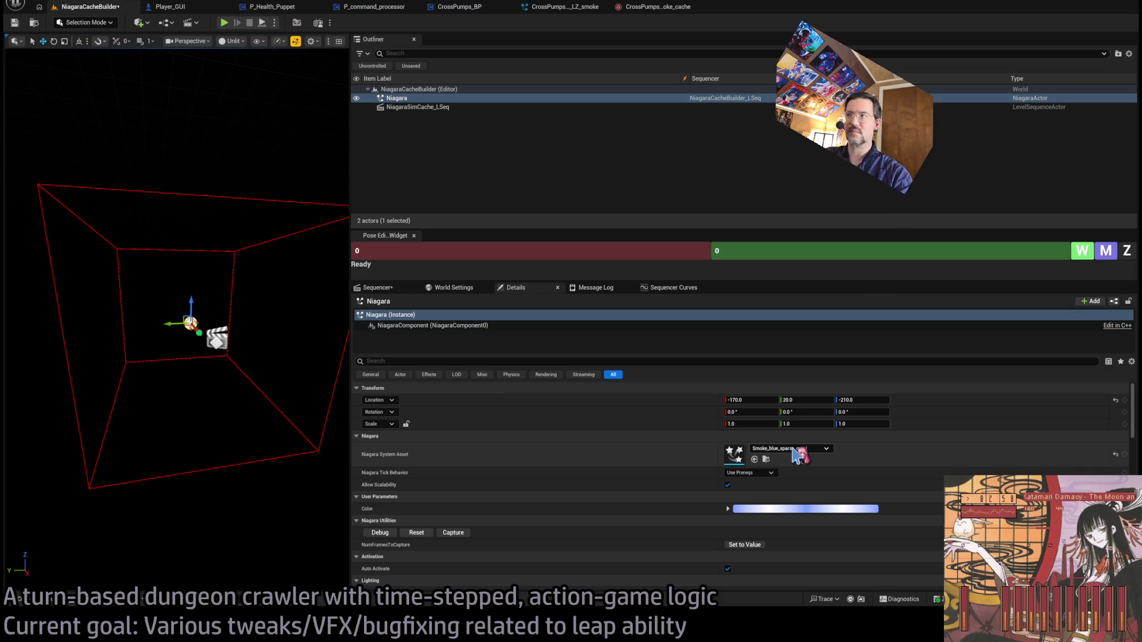
left_click_drag(797, 455, 798, 455)
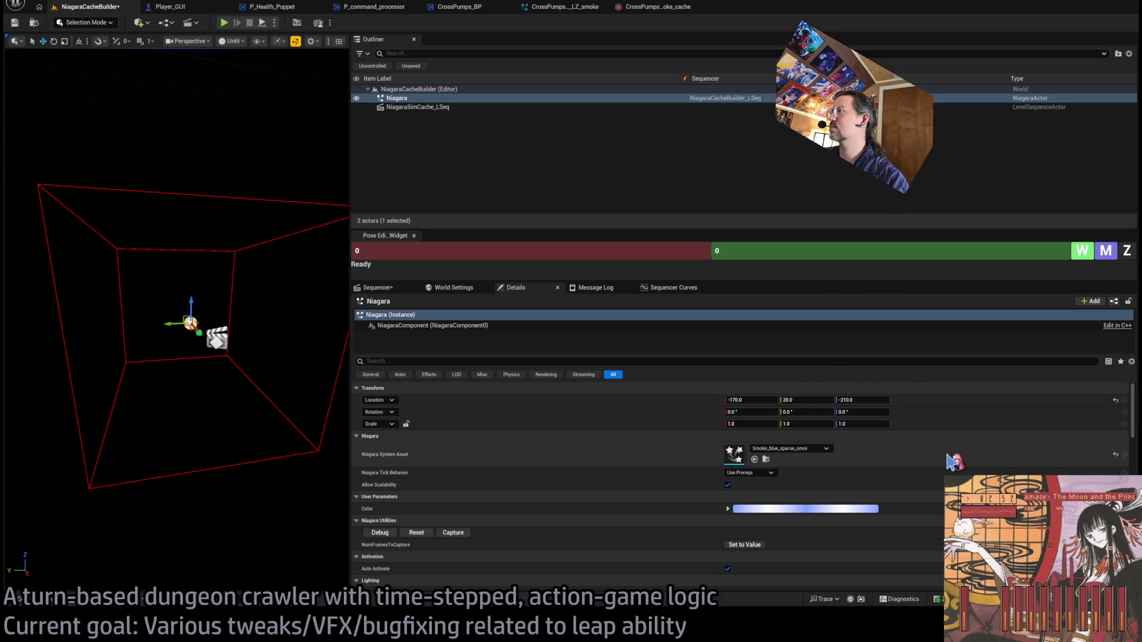
left_click_drag(851, 412, 833, 405)
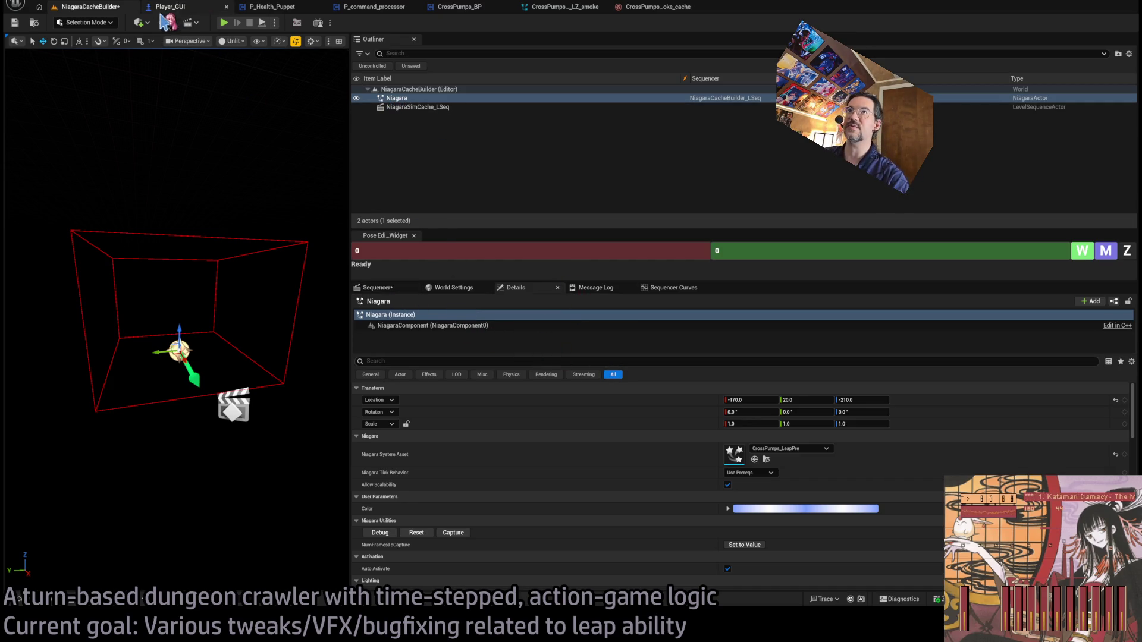
- Record a new simulation cache of the LeapPre effect on the Sim Cache track
left_click(408, 288)
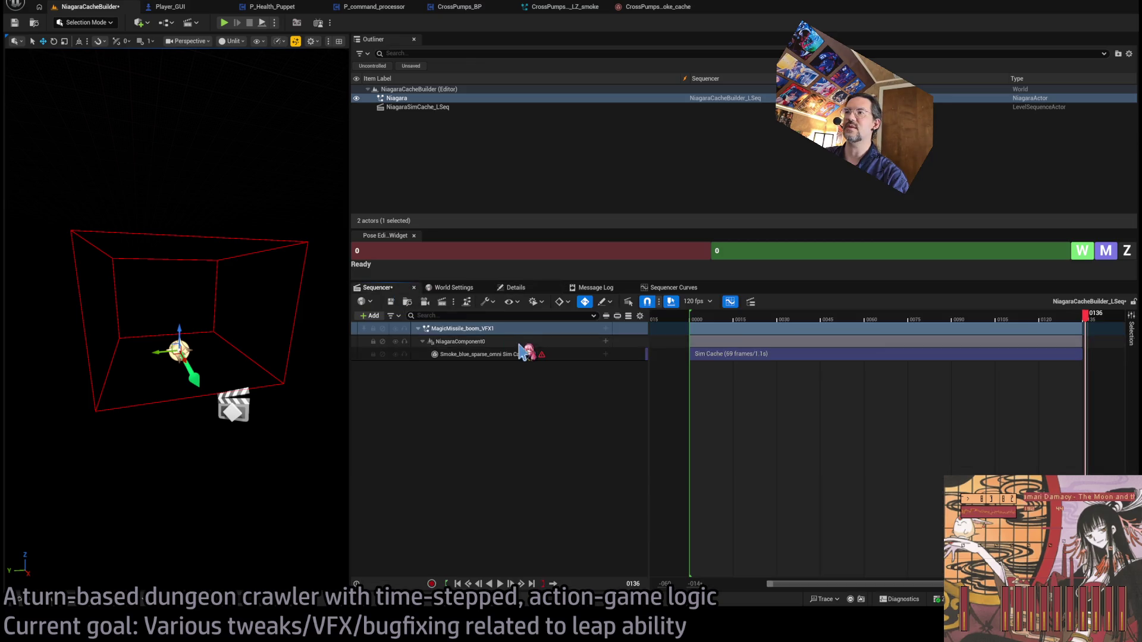
left_click(532, 354)
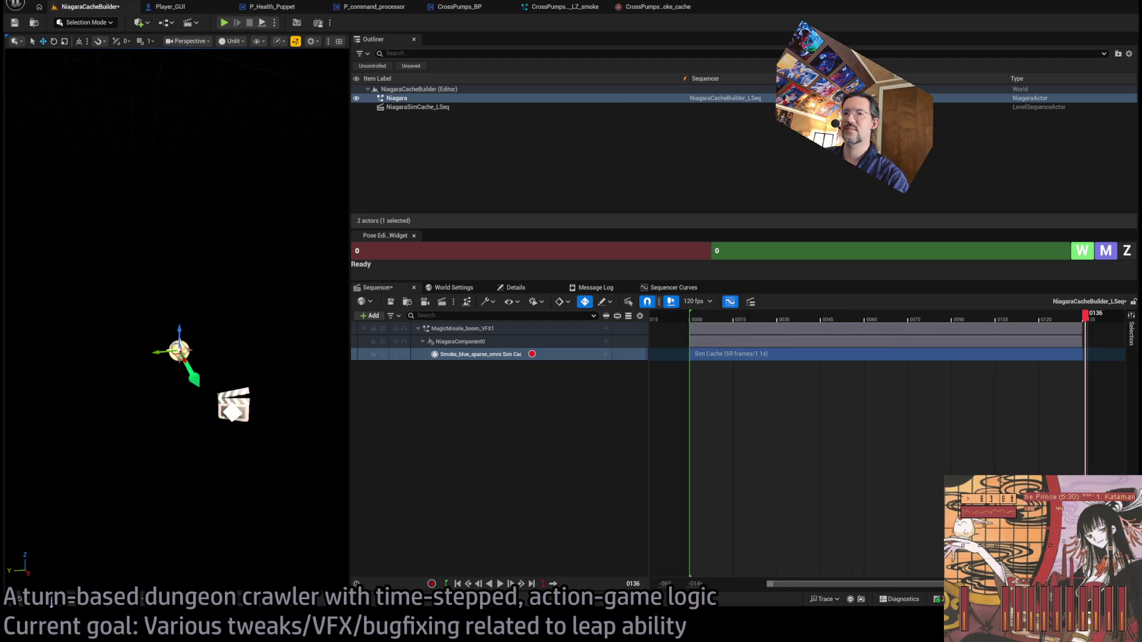
left_click(47, 601)
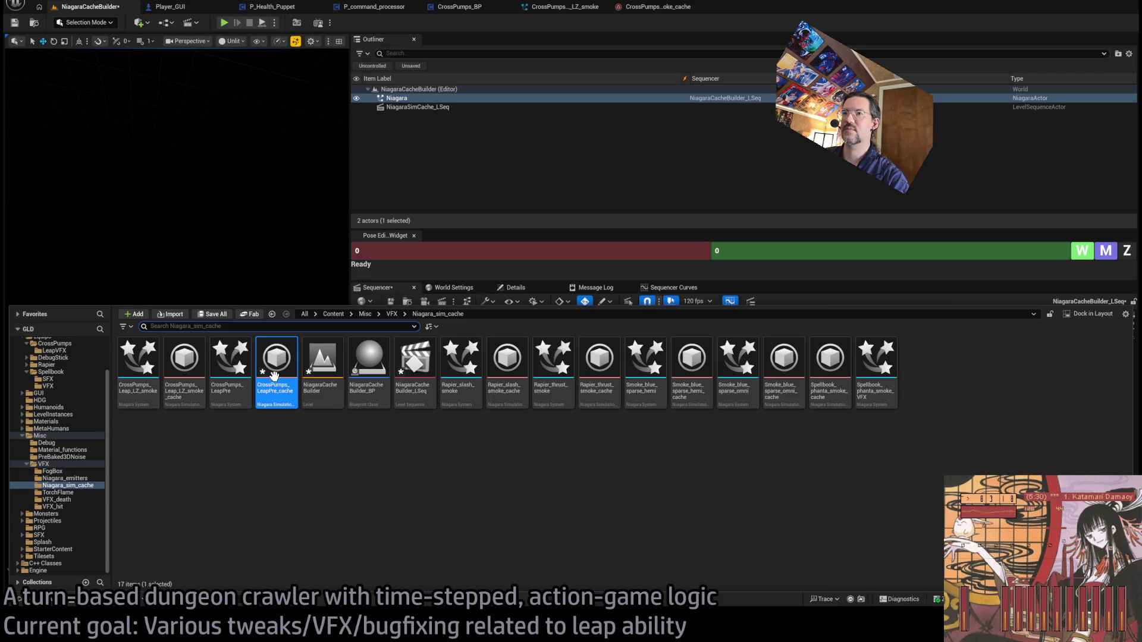
- Review CrossPumps_LeapPre_cache at frames 47 and 36, orbiting the smoke, then close it
double_click(305, 394)
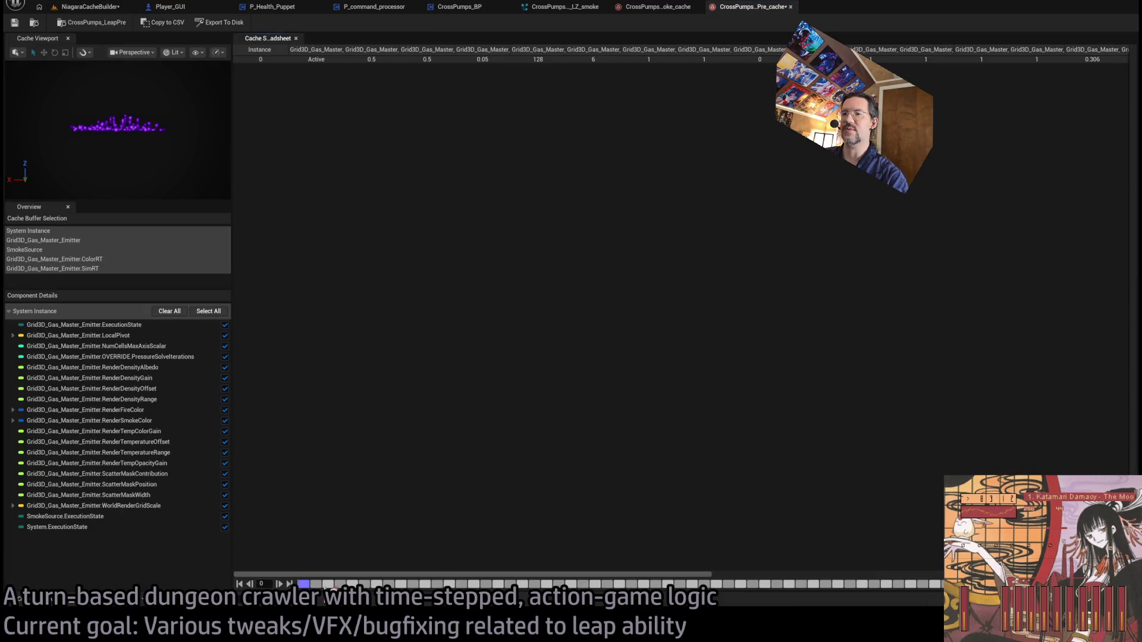
left_click(872, 584)
left_click_drag(188, 196, 214, 191)
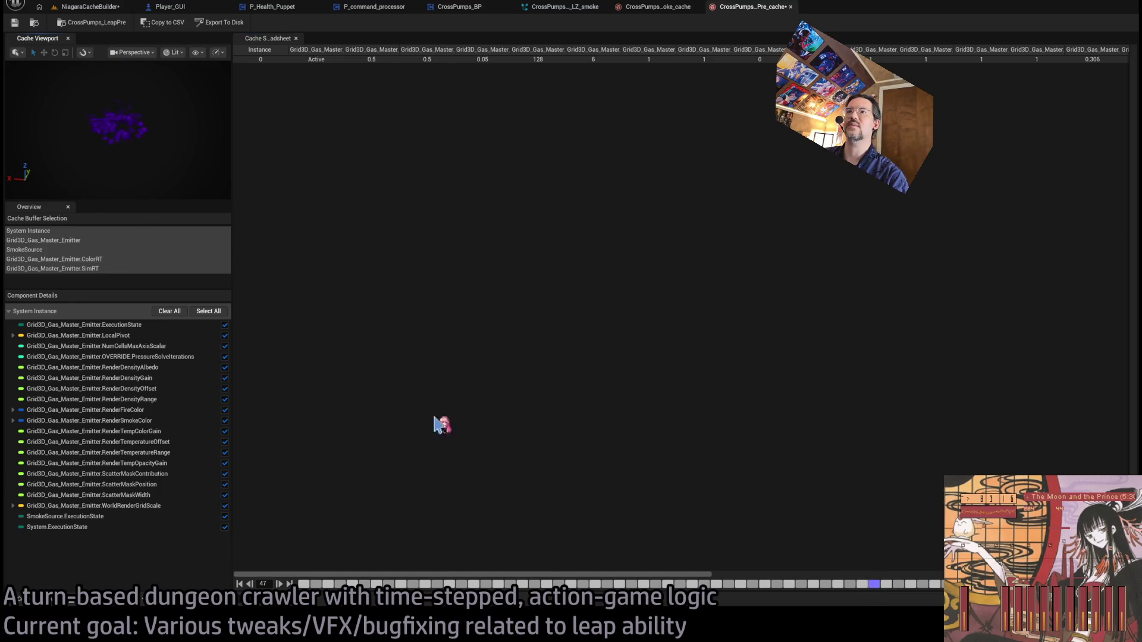
scroll(684, 579, "right", 5)
left_click(739, 584)
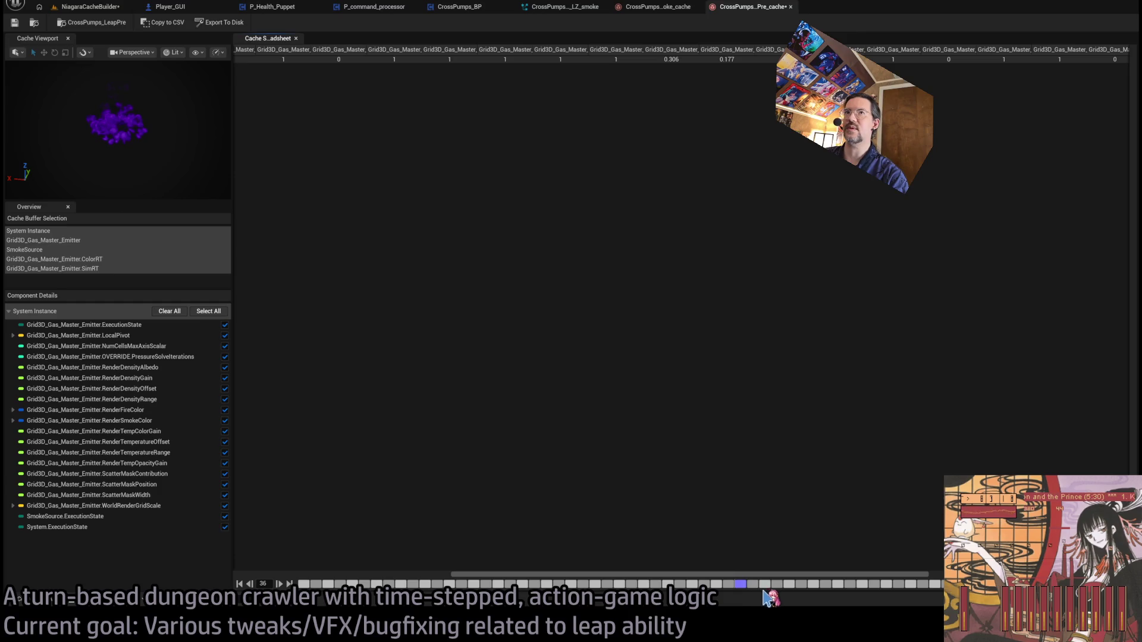
left_click(791, 7)
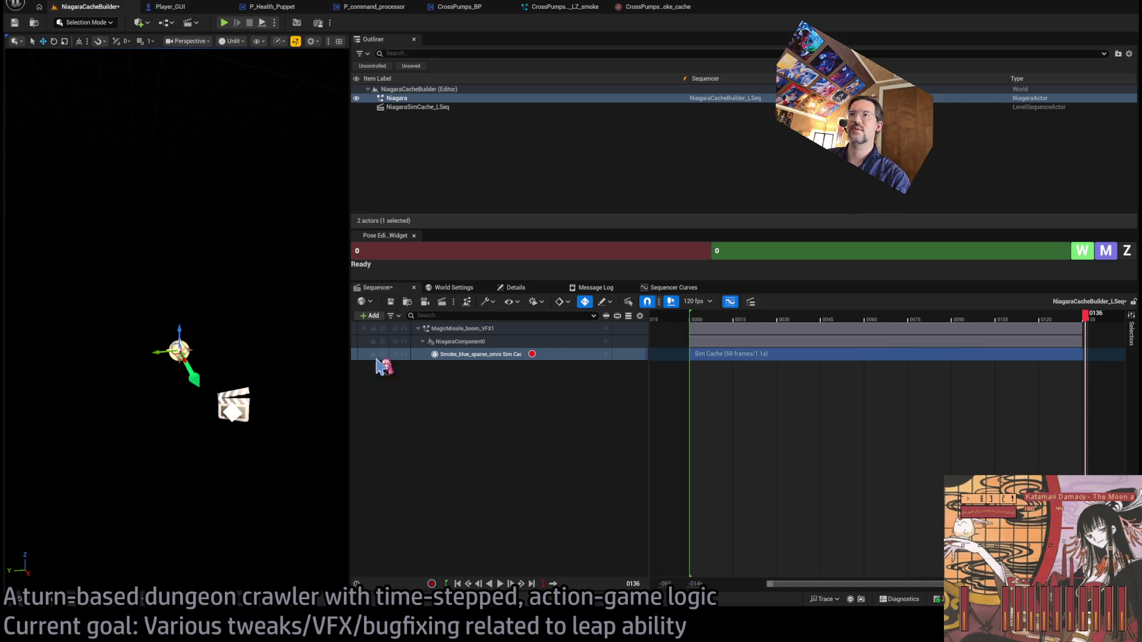
- Save the cache-builder level and its sequence
left_click(441, 383)
left_click(477, 353)
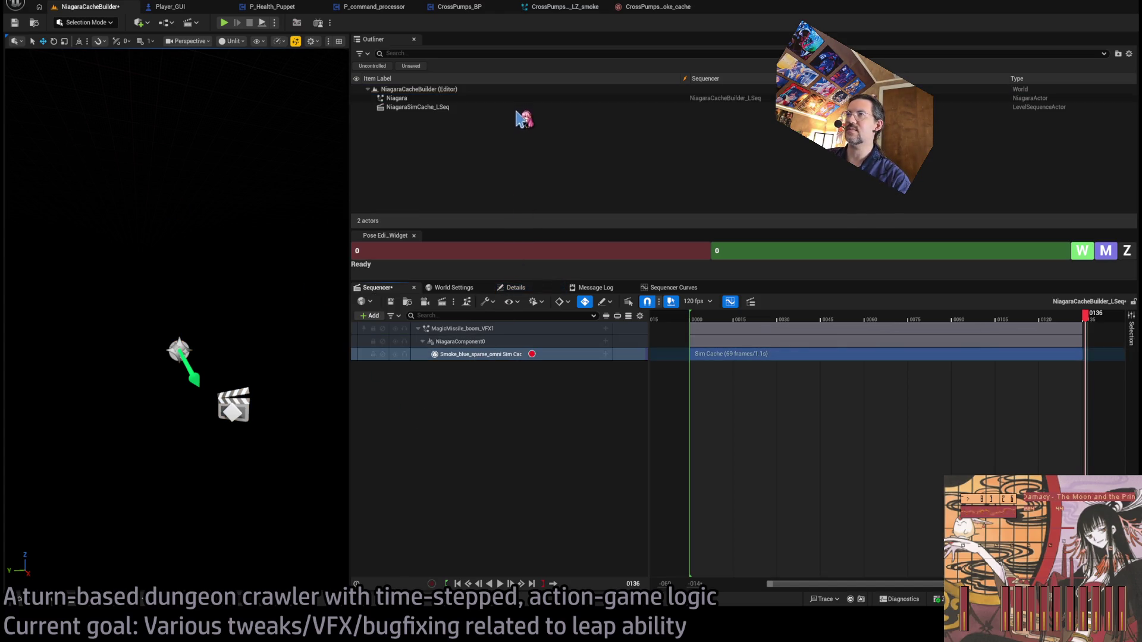
left_click(471, 328)
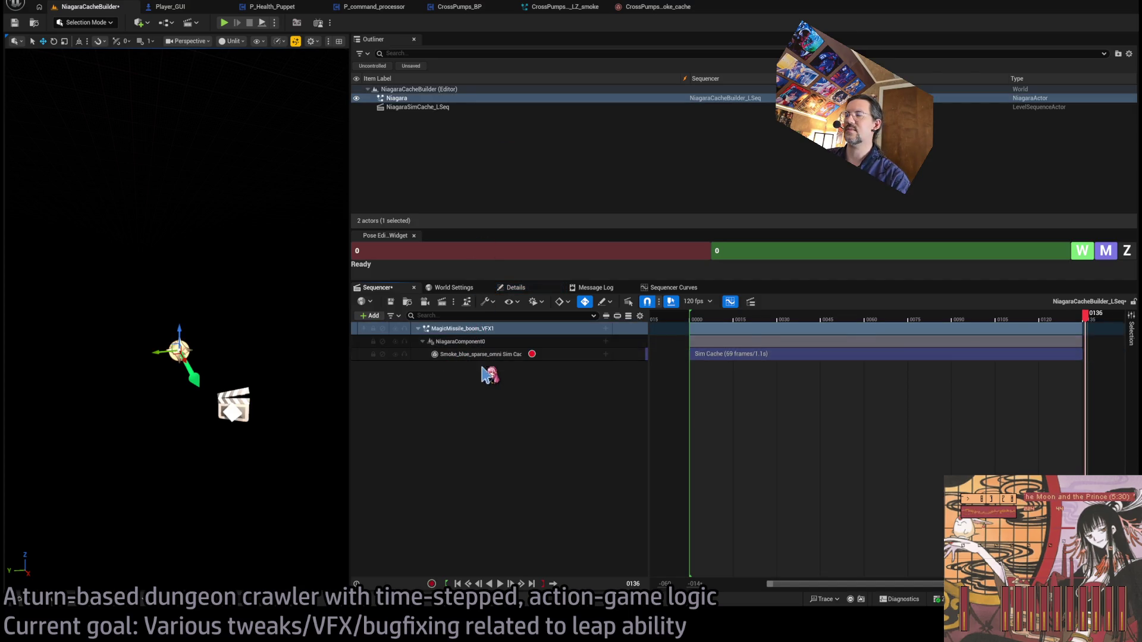
left_click(476, 341)
left_click(463, 367)
left_click(464, 356)
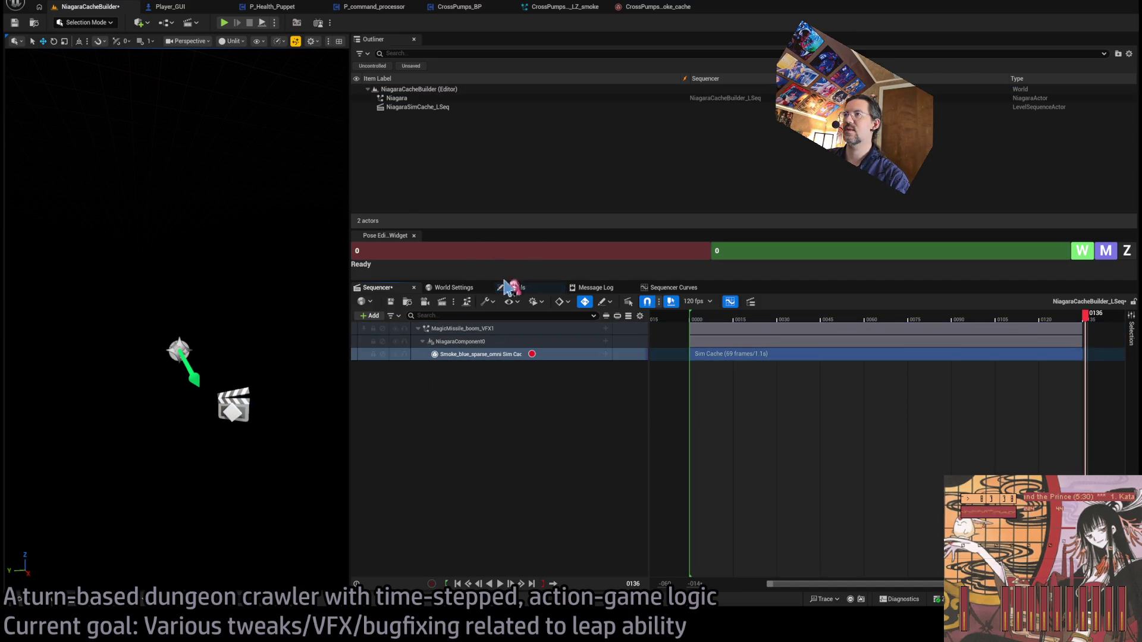
left_click(431, 390)
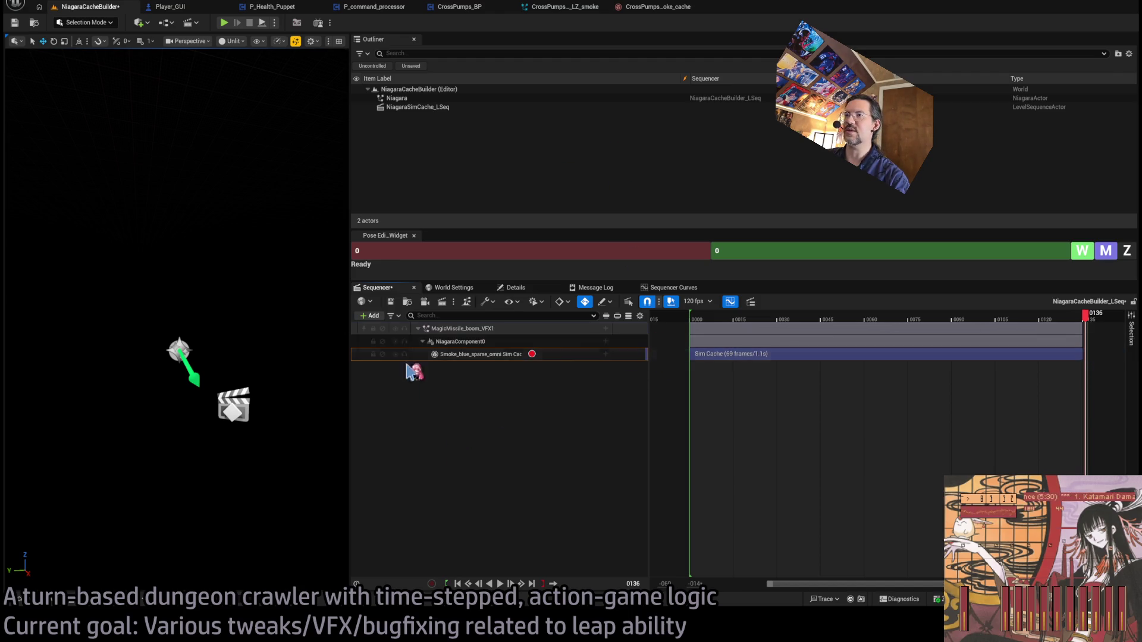
key("ctrl+s")
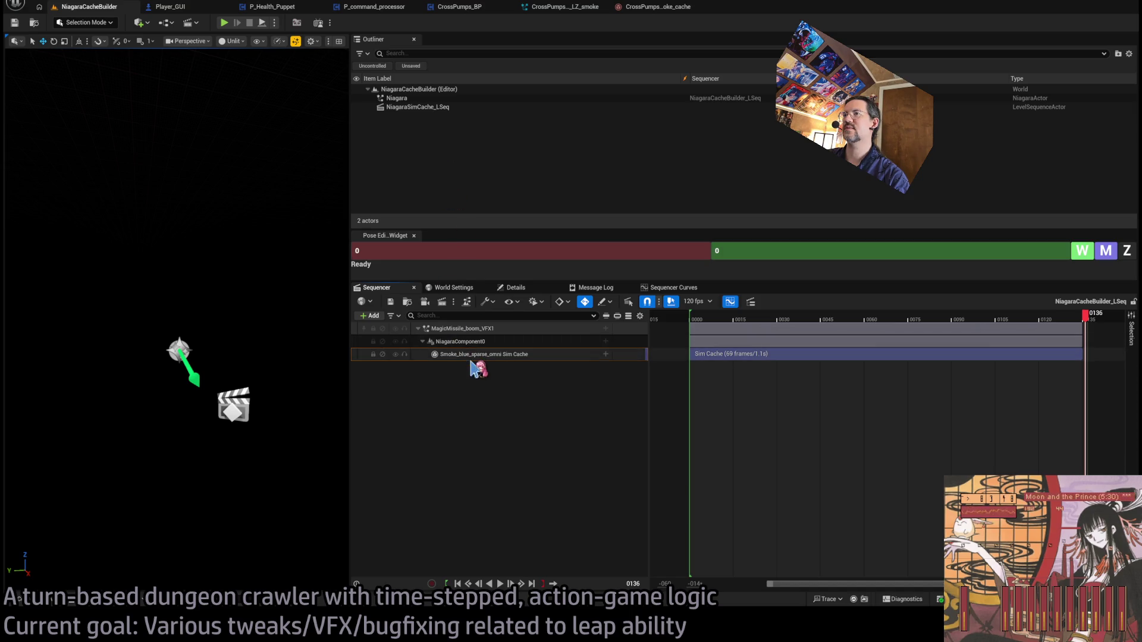
- Confirm the Niagara actor uses CrossPumps_Leap_LZ_smoke and re-record the sim cache from frame 0
left_click(412, 98)
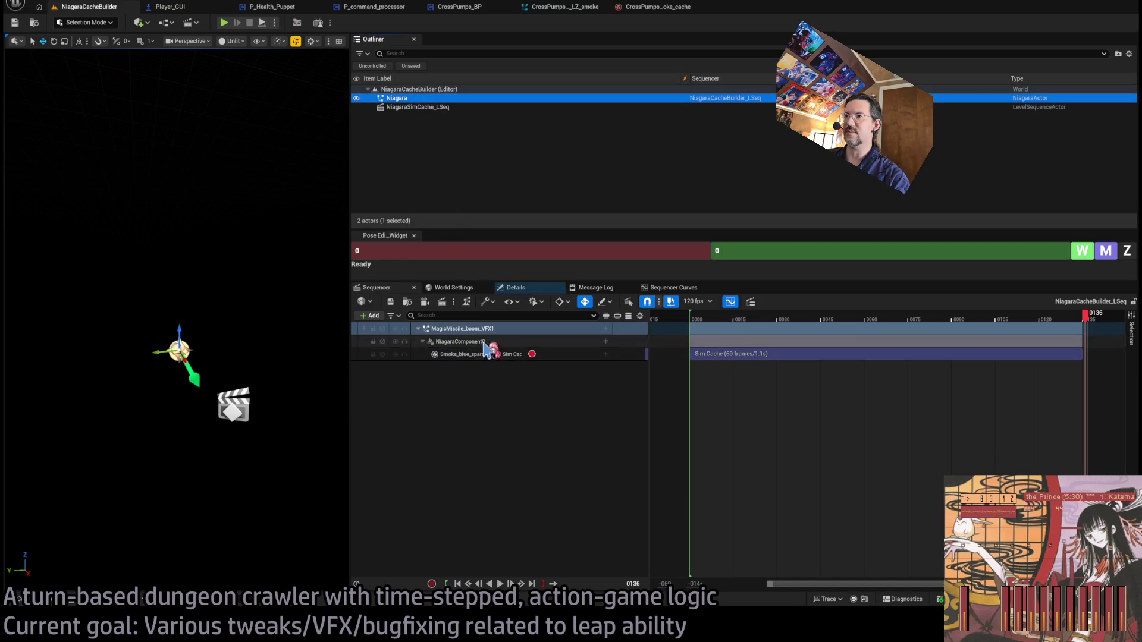
left_click(516, 288)
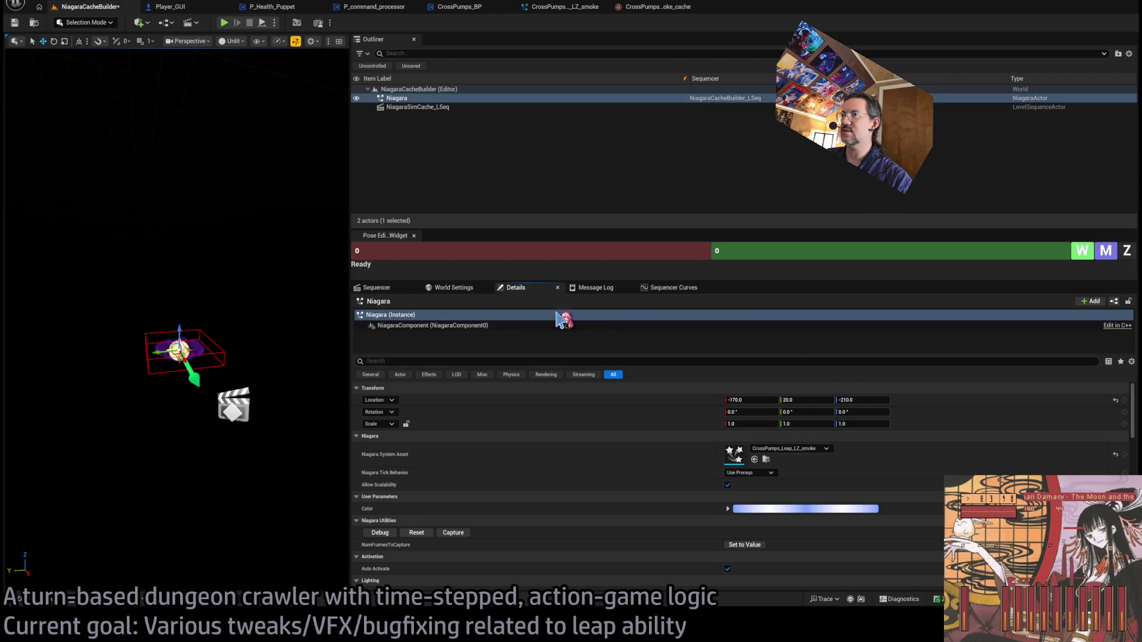
left_click(381, 288)
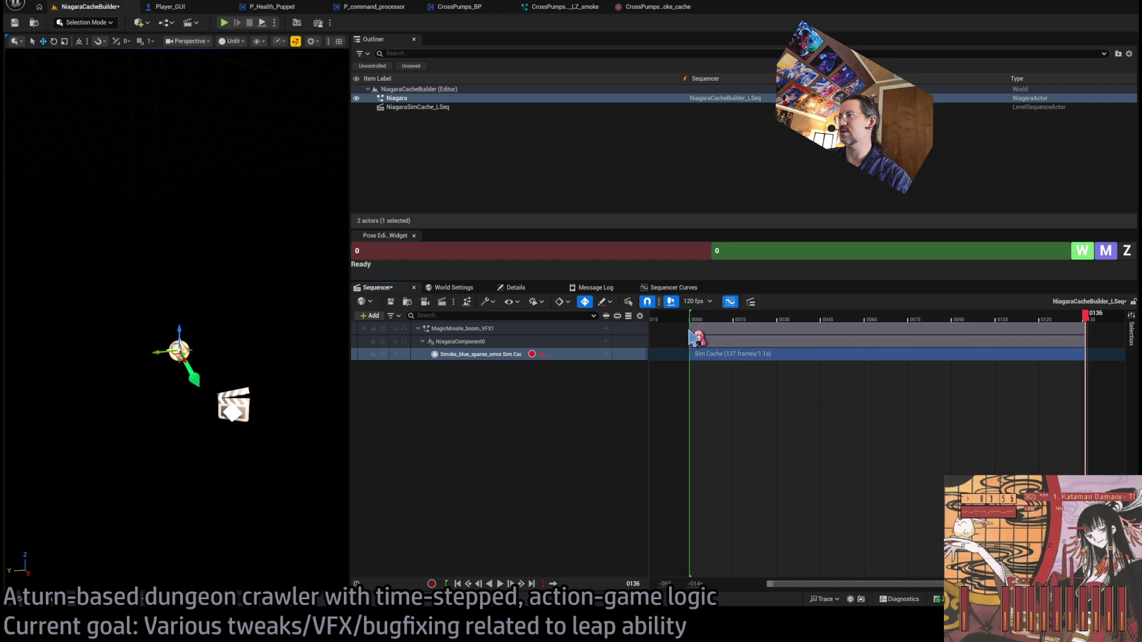
left_click(532, 355)
left_click(533, 355)
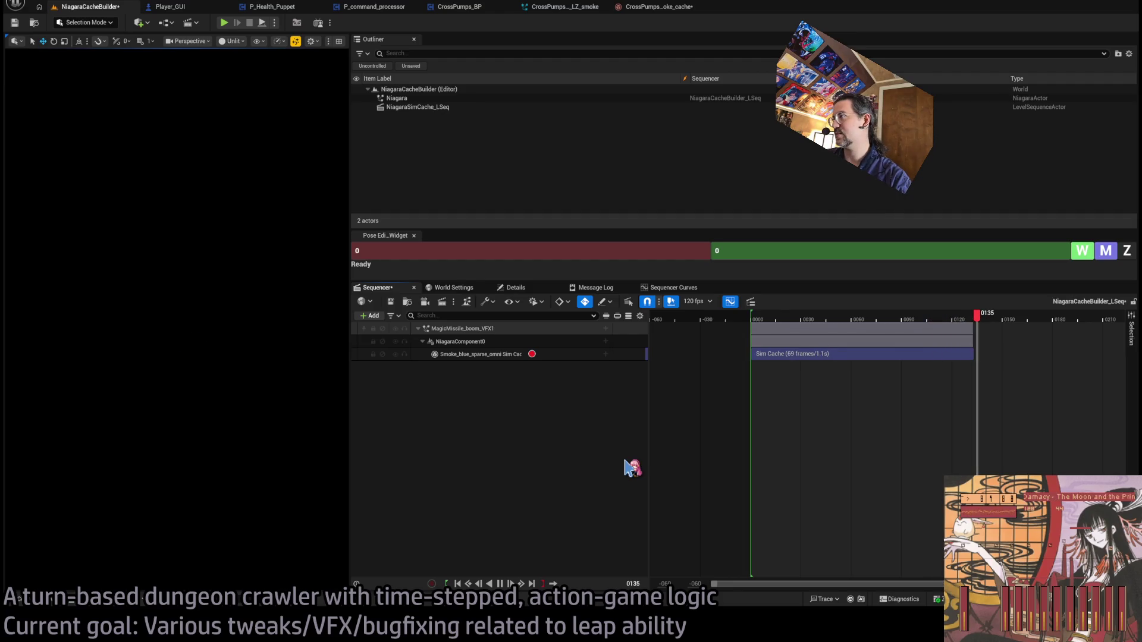
left_click(48, 600)
left_click(303, 505)
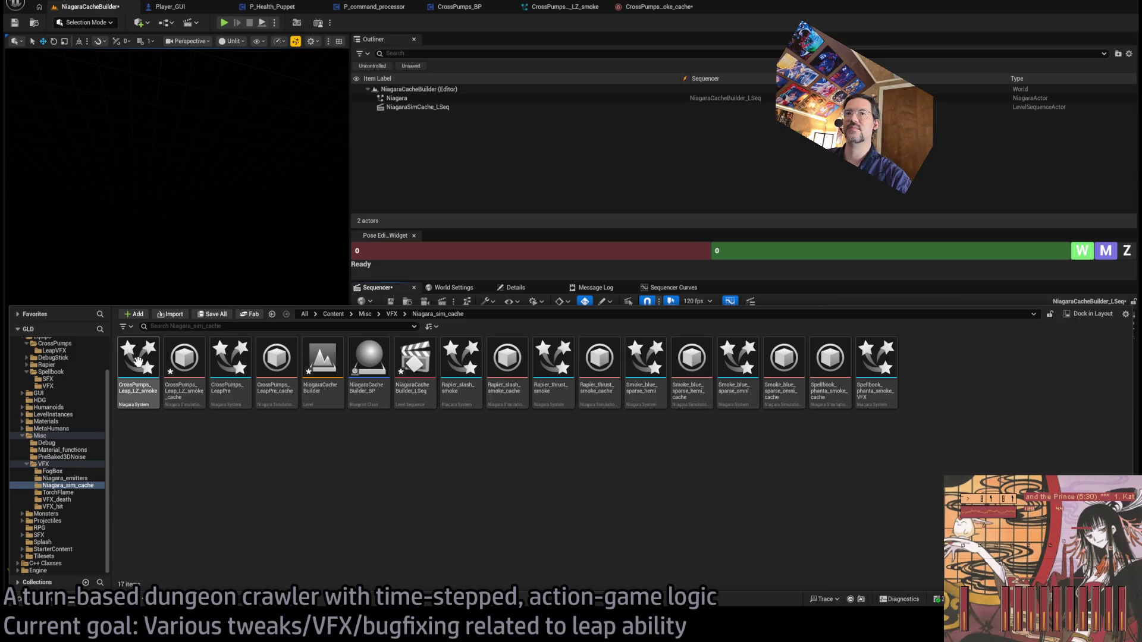
- Open CrossPumps_Leap_LZ_smoke_cache for a look, then switch to the CrossPumps_Leap_LZ_smoke system editor
left_click(185, 355)
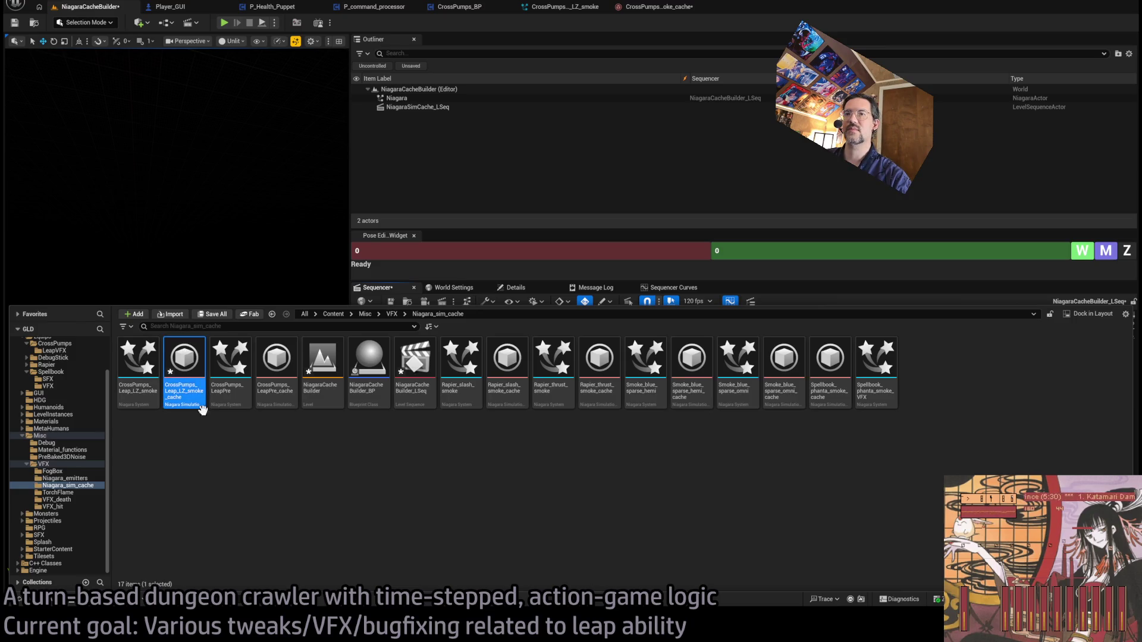
double_click(200, 398)
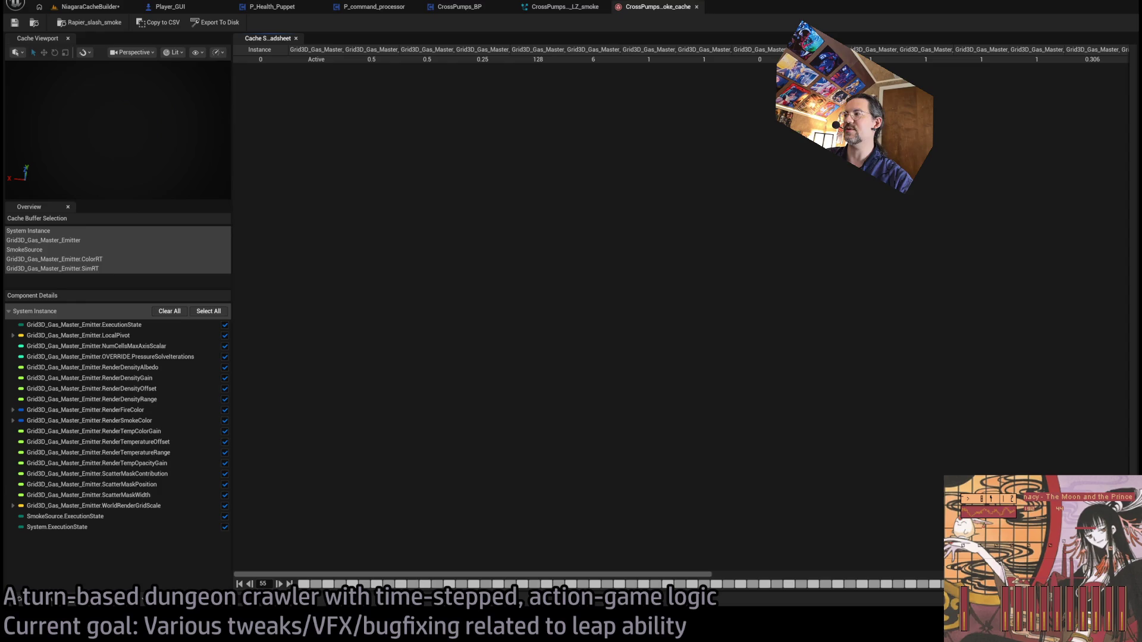
left_click(226, 143)
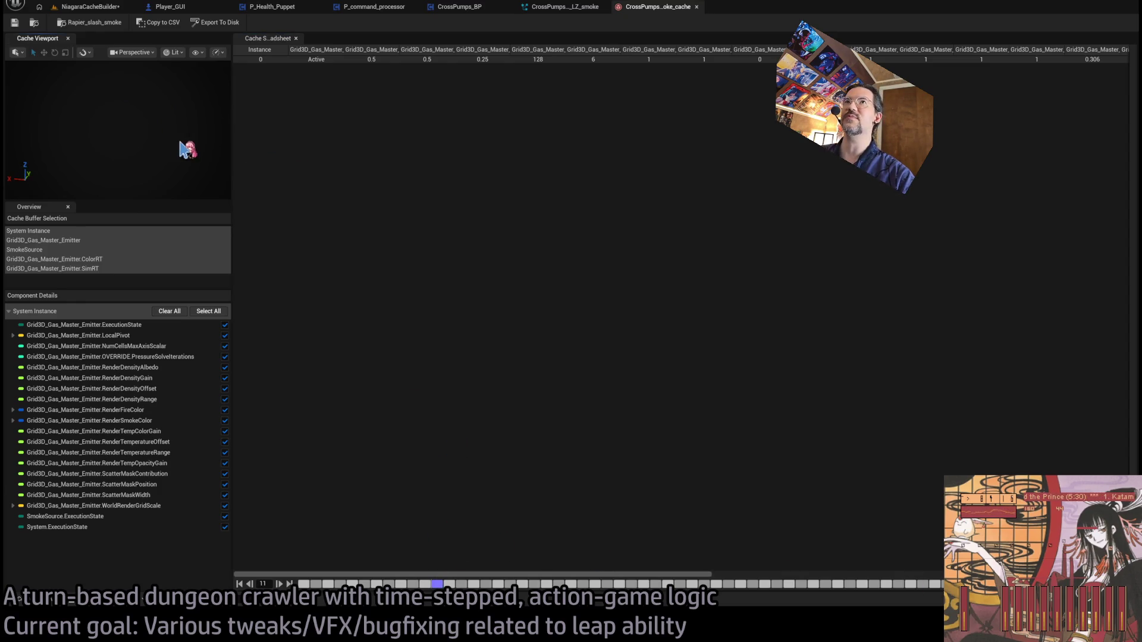
left_click(95, 7)
left_click(576, 8)
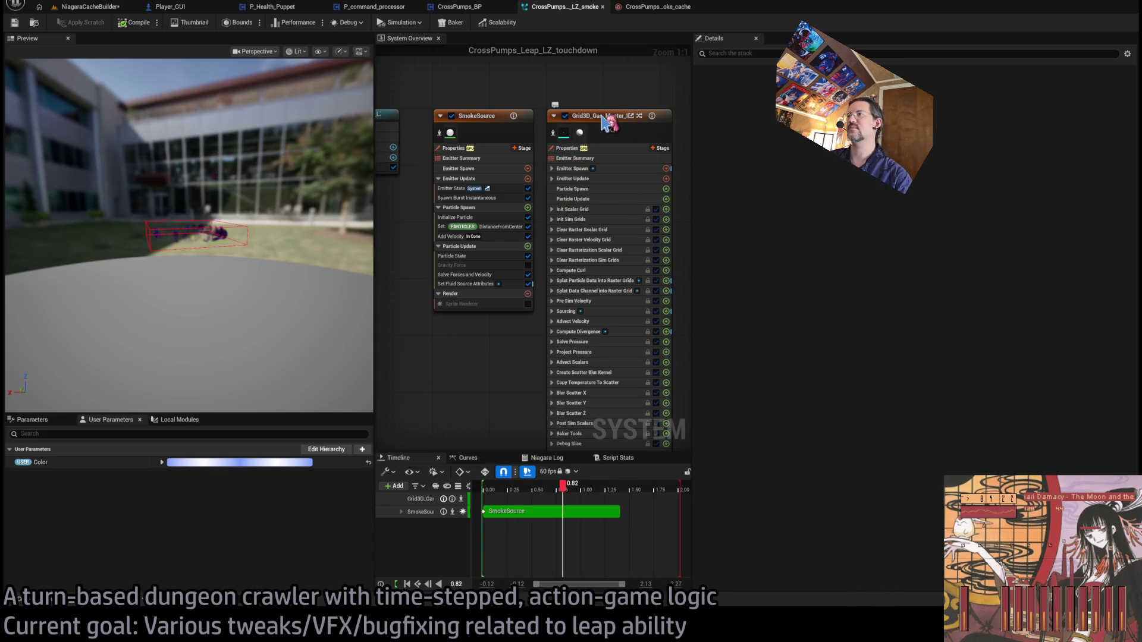
- Try 96 for the Grid3D gas emitter's World Size X and Y, then restore Y to 128
left_click(605, 121)
left_click(862, 251)
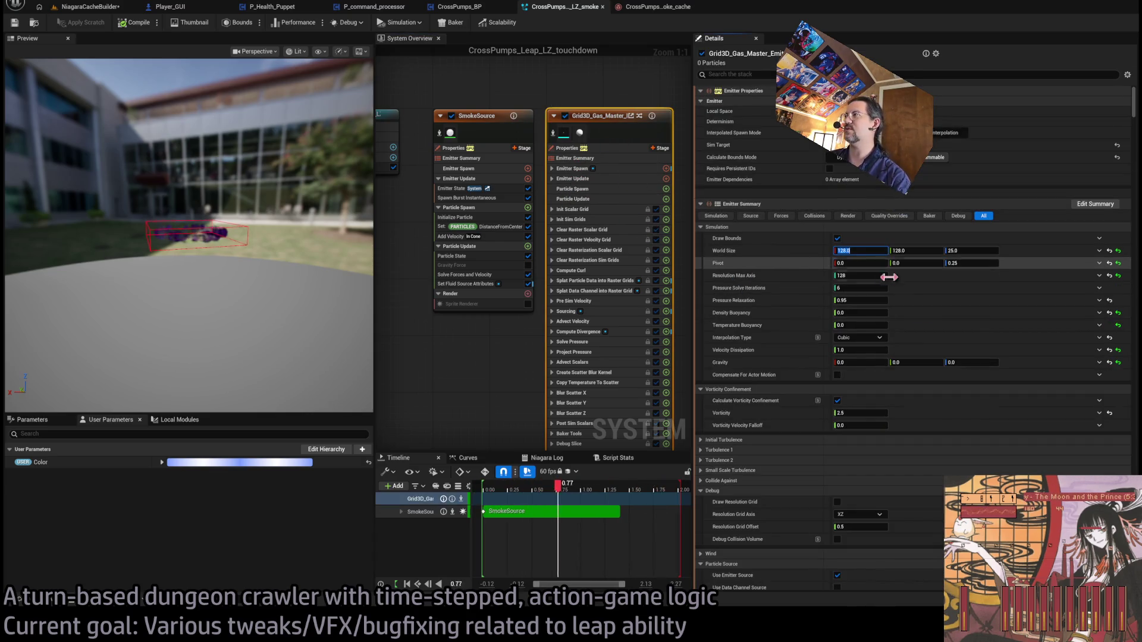
type("96")
key("Tab")
type("96")
key("Return")
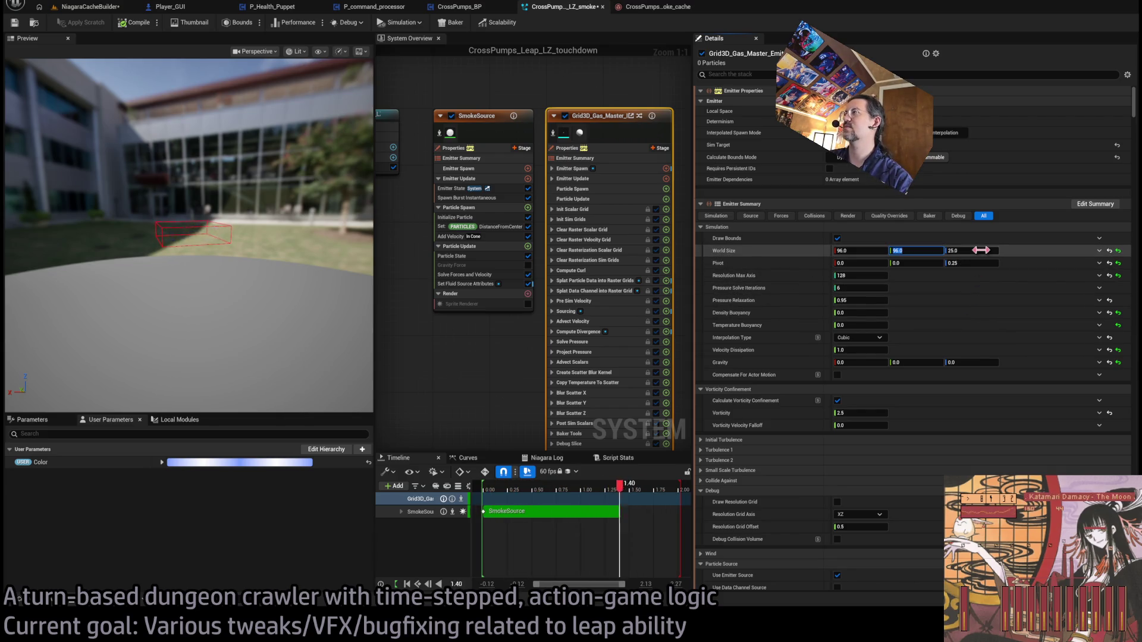
left_click_drag(319, 221, 315, 224)
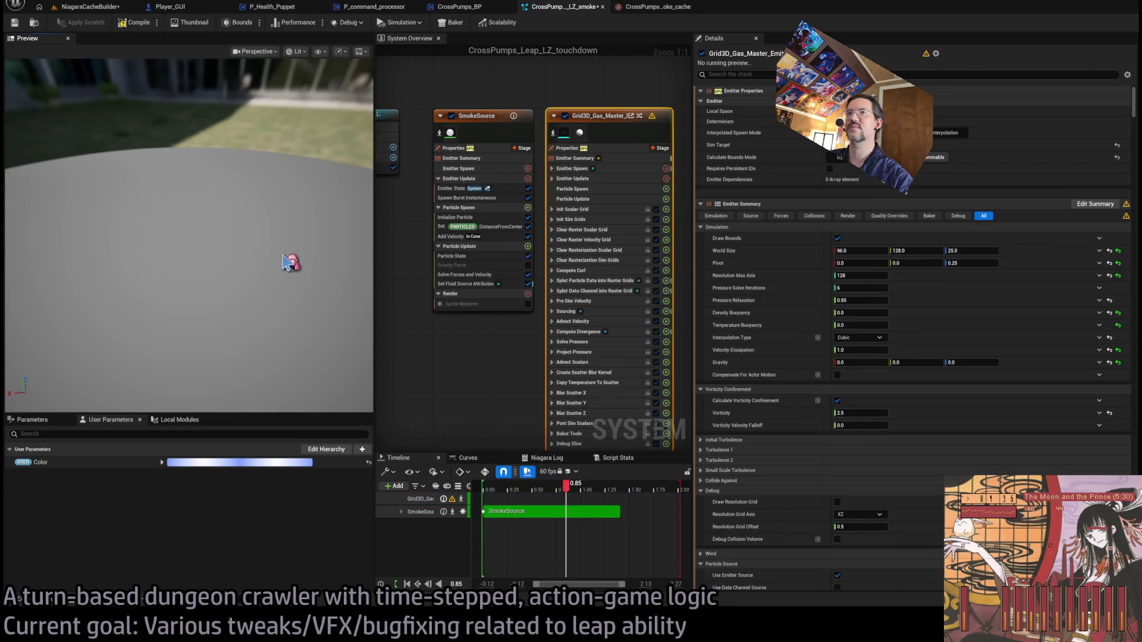
left_click_drag(904, 250, 928, 250)
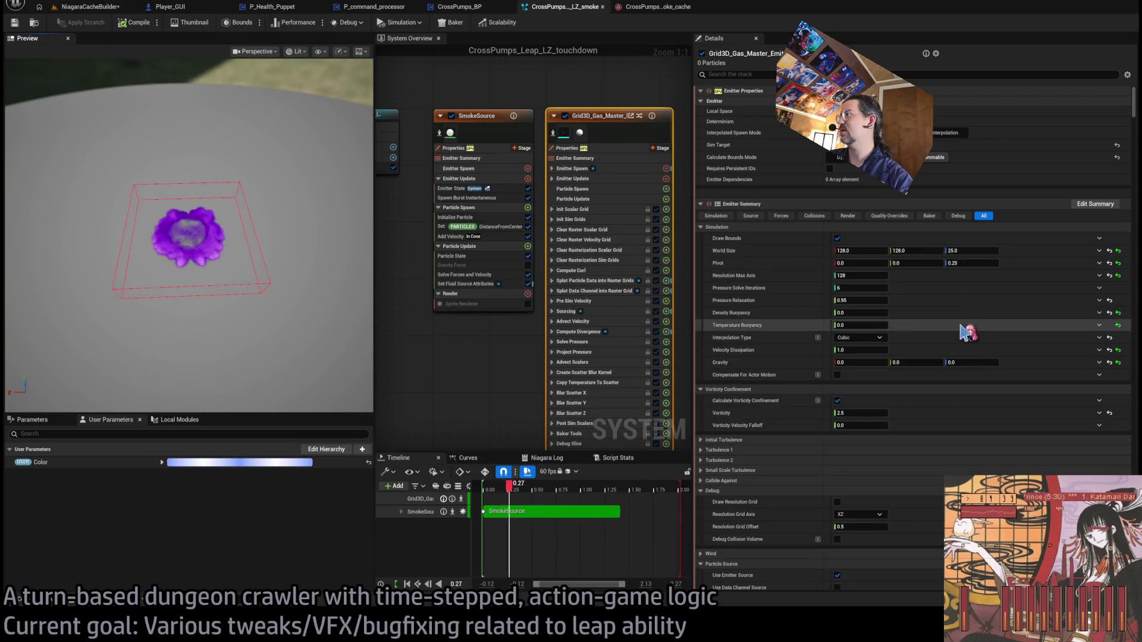
- Set Resolution Max Axis to 96, recompile the system, and return to NiagaraCacheBuilder
scroll(821, 245, "down", 1)
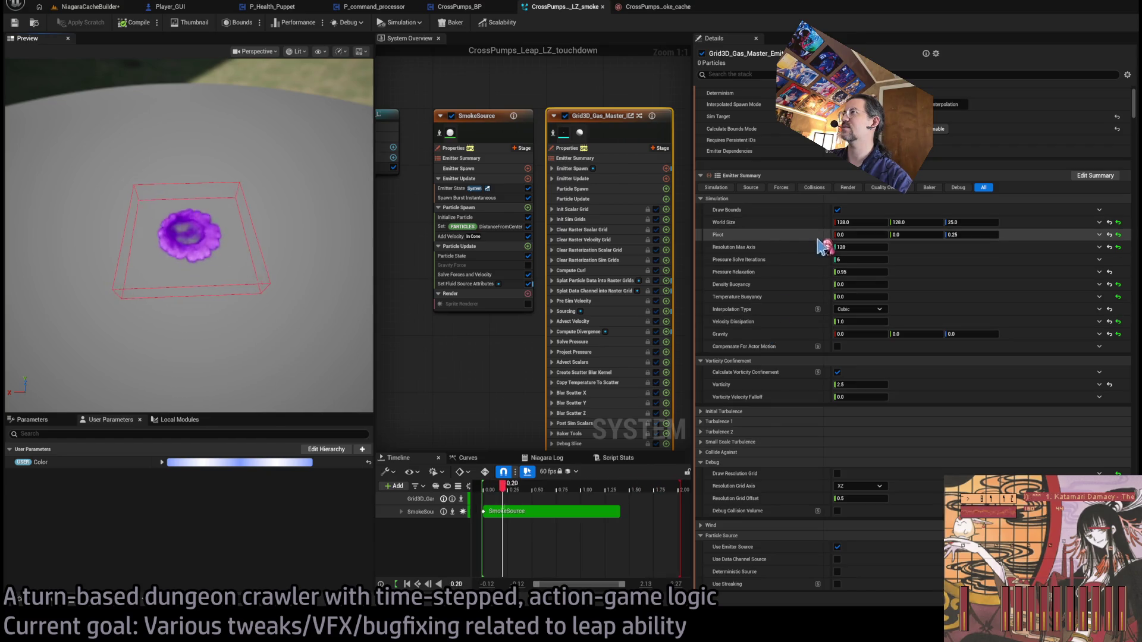
scroll(921, 392, "down", 12)
scroll(922, 400, "down", 2)
scroll(923, 406, "up", 13)
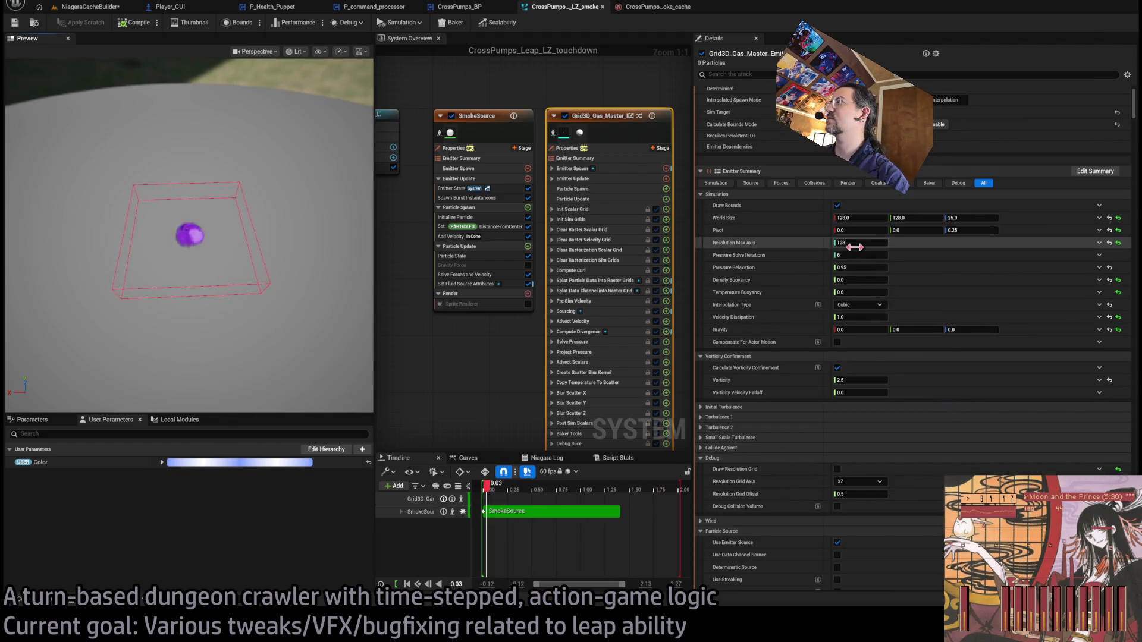
left_click(854, 244)
type("96")
key("Return")
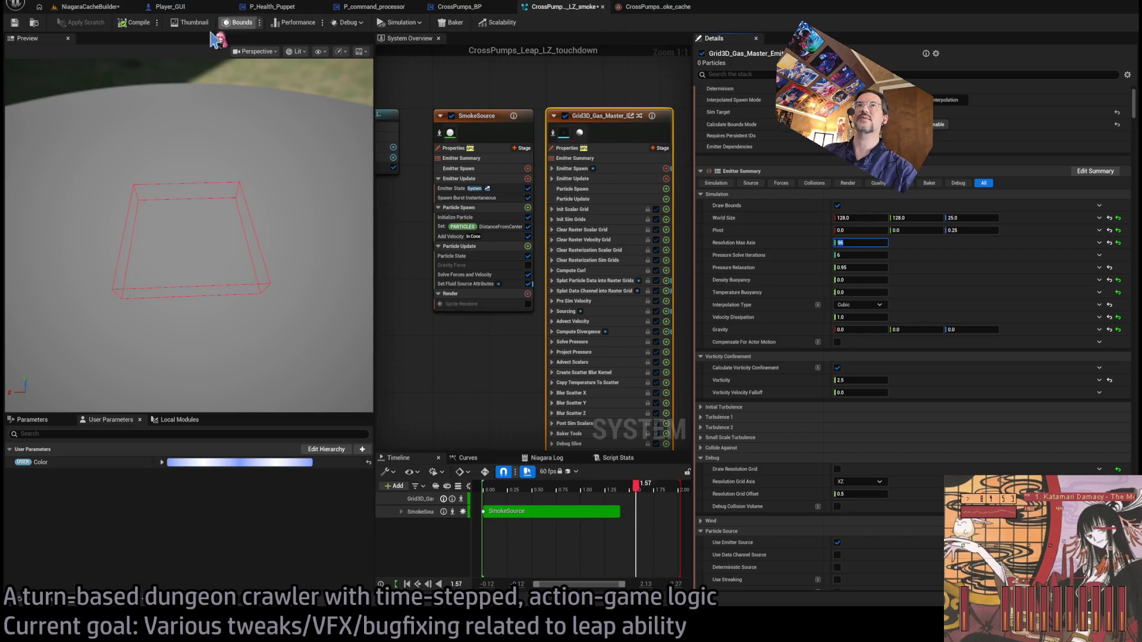
left_click(134, 22)
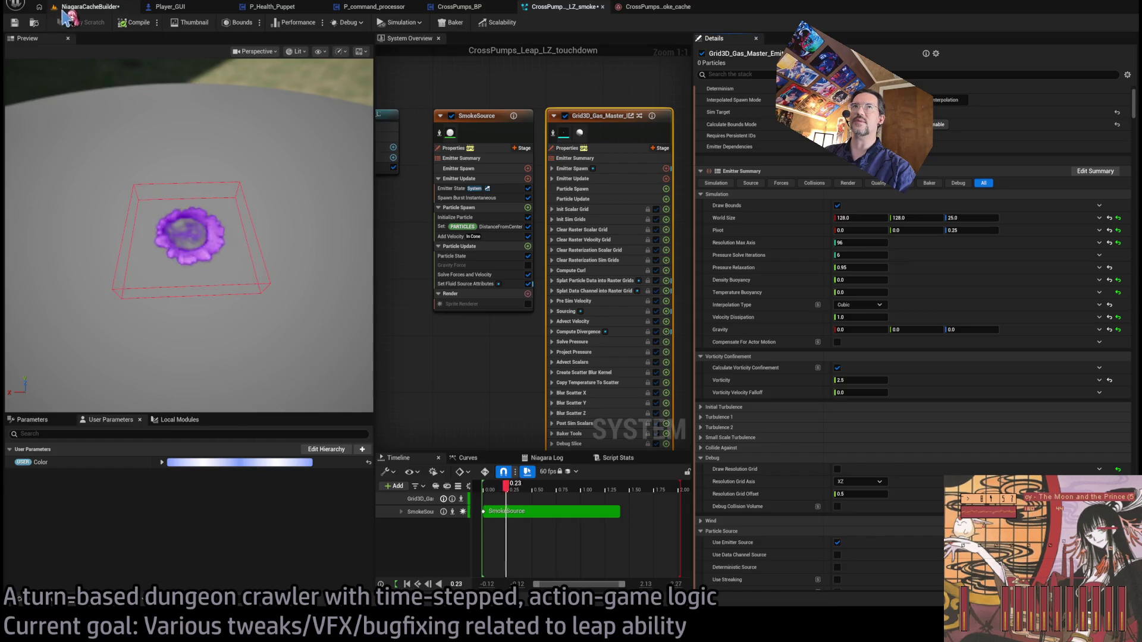
left_click(61, 11)
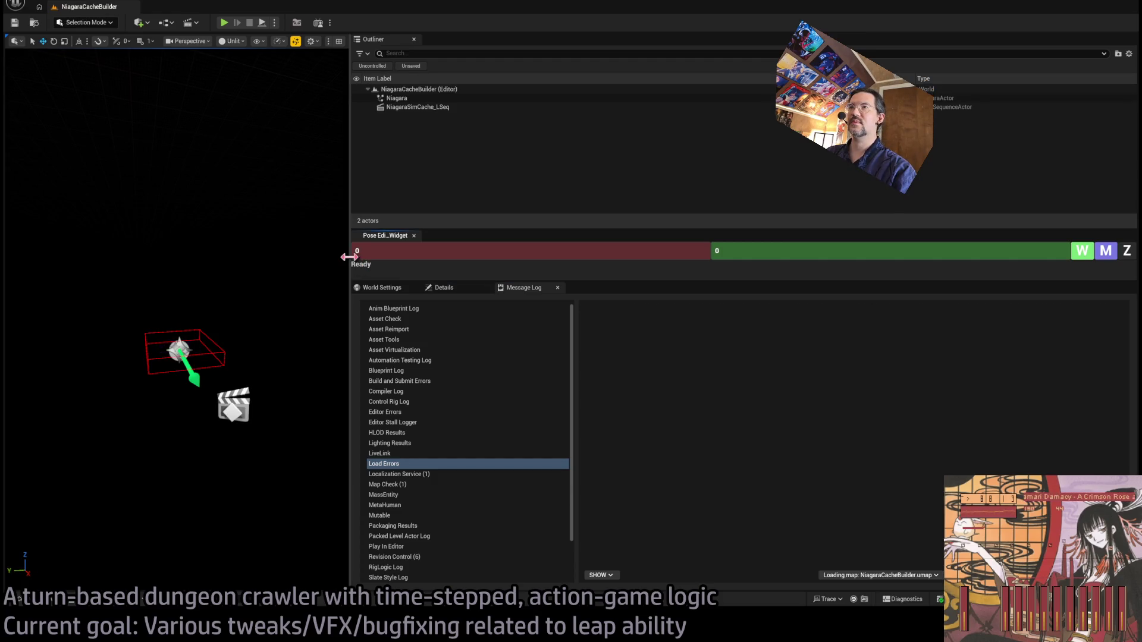
- Select the NiagaraSimCache_LSeq sequence actor and its Smoke_blue_sparse_omni sim cache track
left_click(236, 399)
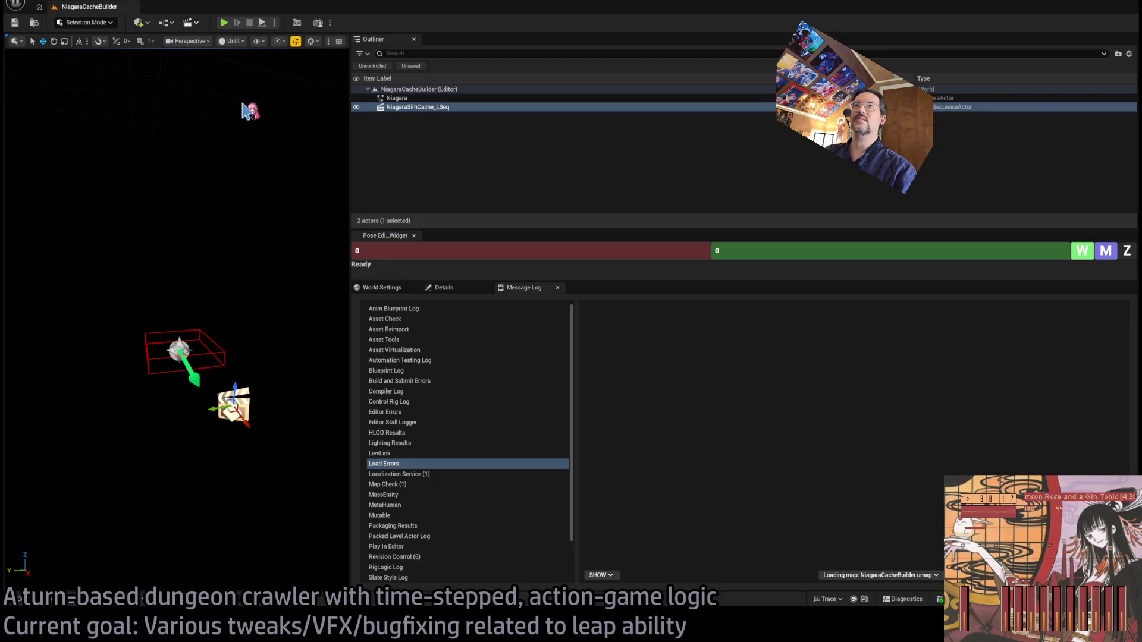
left_click(479, 355)
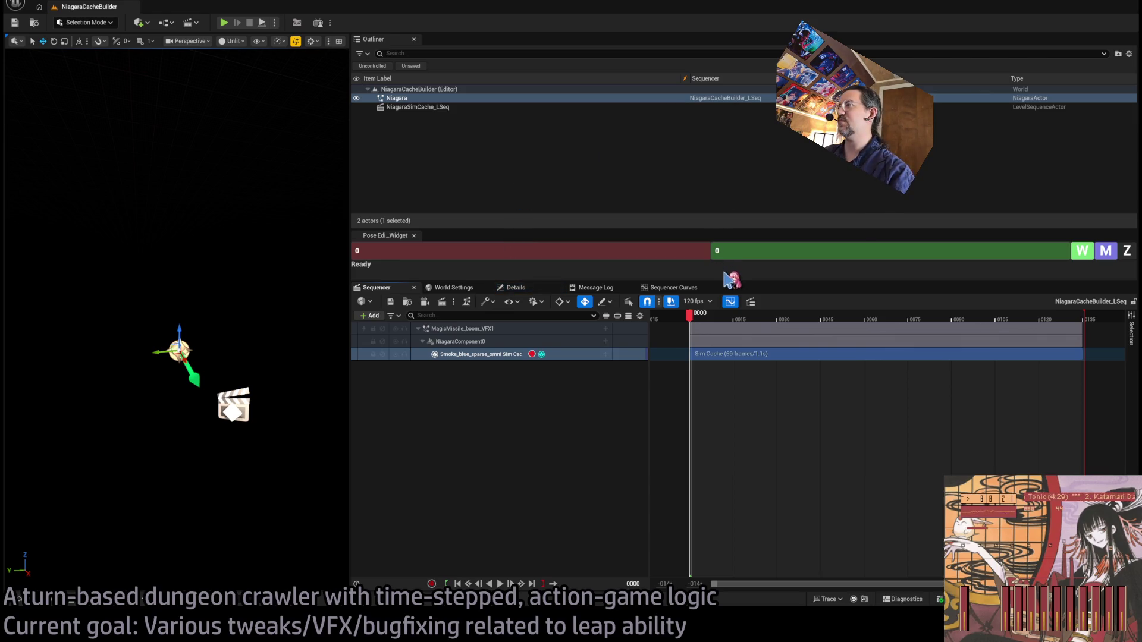
- Clear the track selection and play the sequence to record the smoke cache
left_click(434, 453)
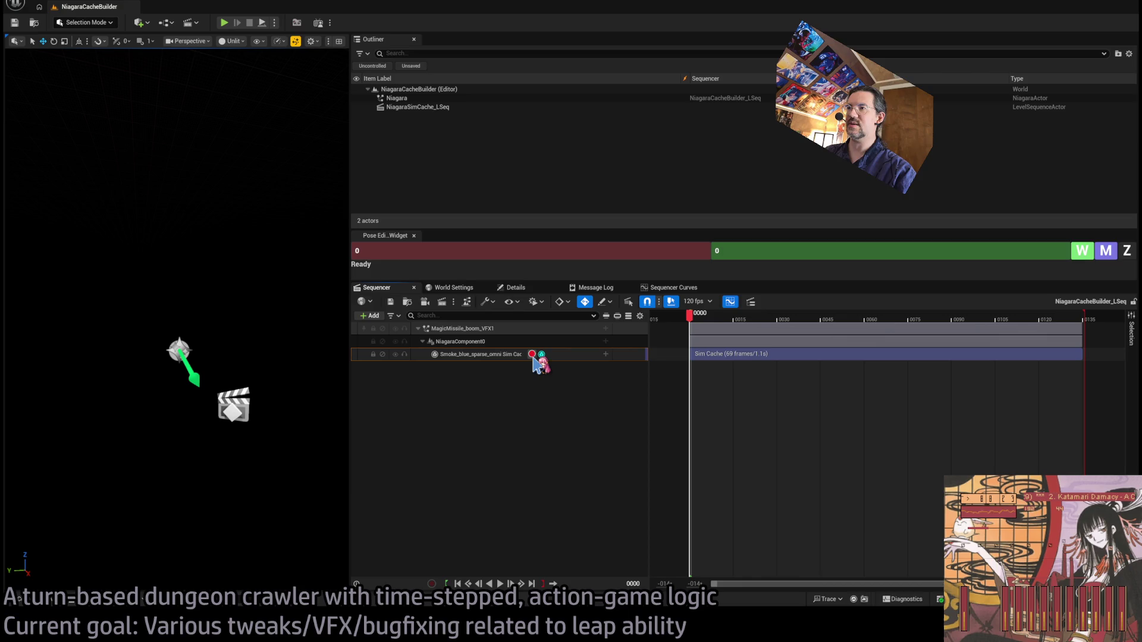
scroll(574, 381, "down", 2)
key("space")
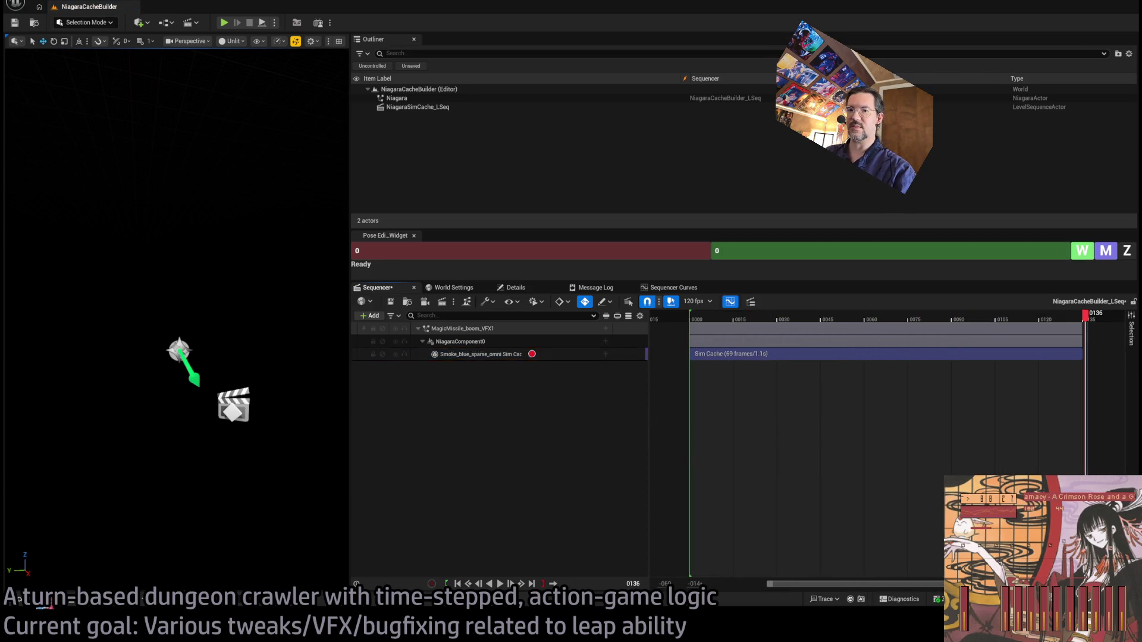
- Open the CrossPumps_Leap_LZ_smoke_cache asset, step it back to frame 42, and save it
left_click(45, 603)
left_click(187, 371)
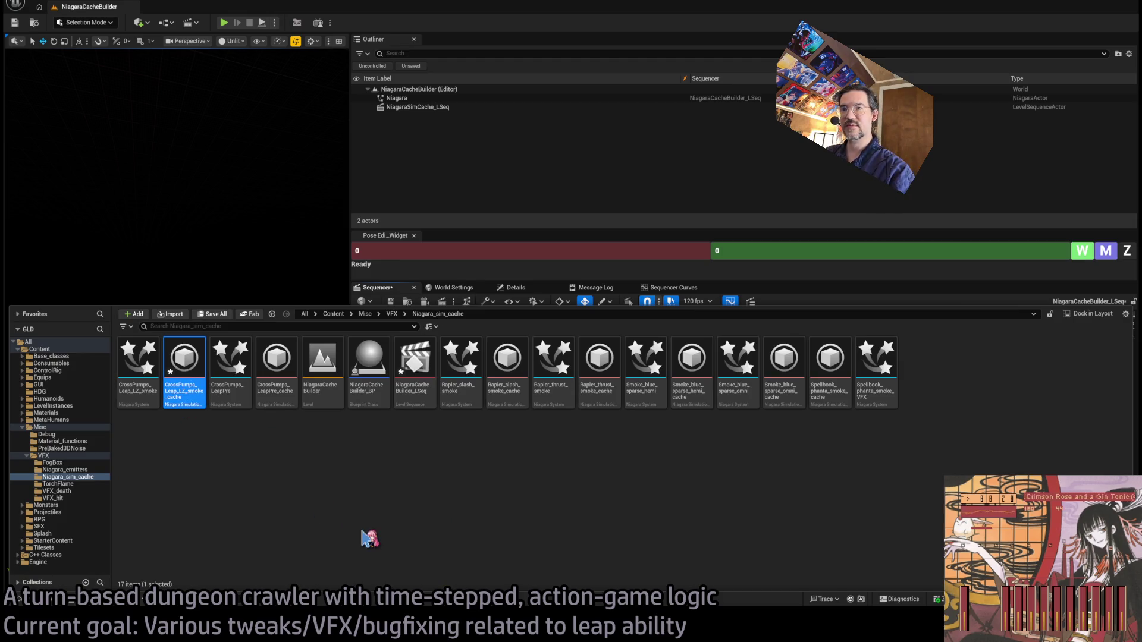
key("Return")
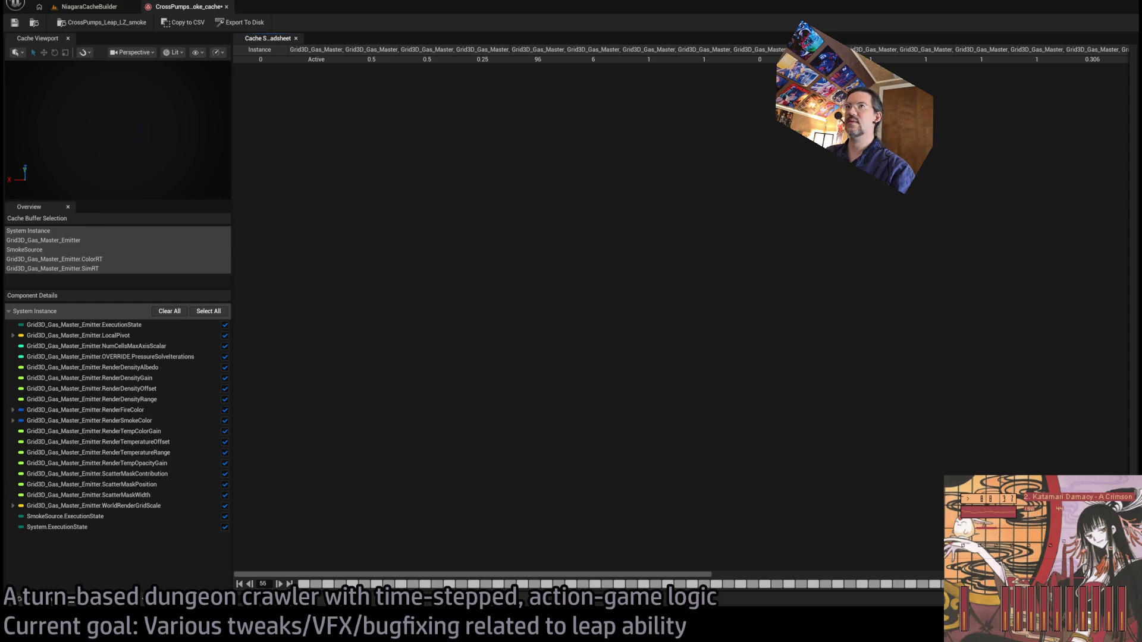
left_click_drag(928, 591, 704, 586)
left_click(14, 24)
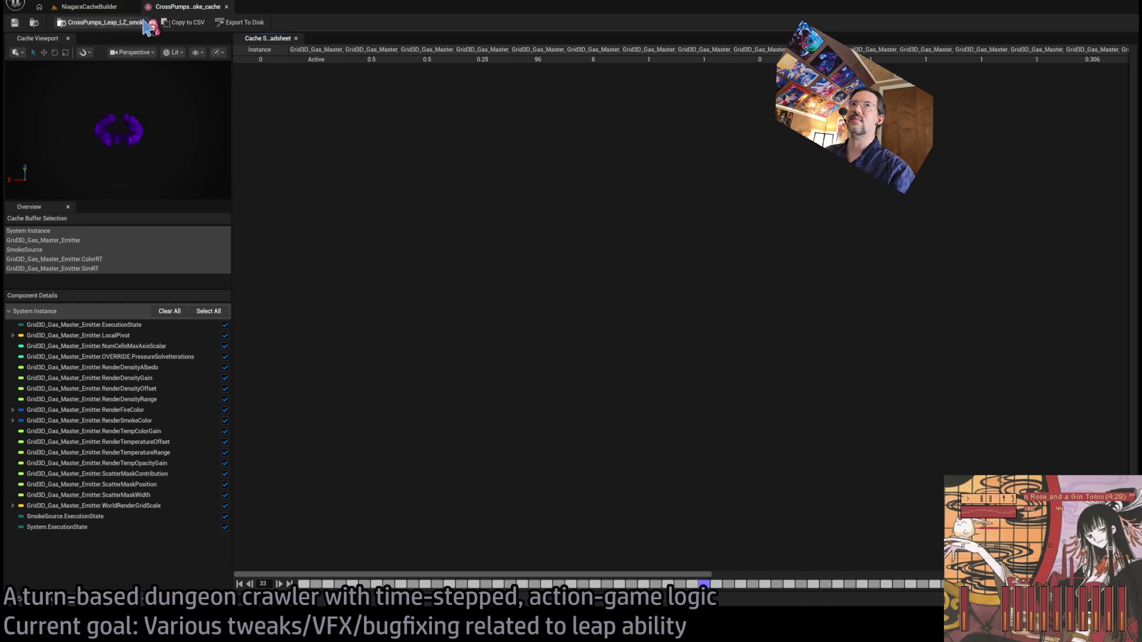
- Close the smoke cache editor, then briefly show and dismiss the Content Drawer
left_click(226, 6)
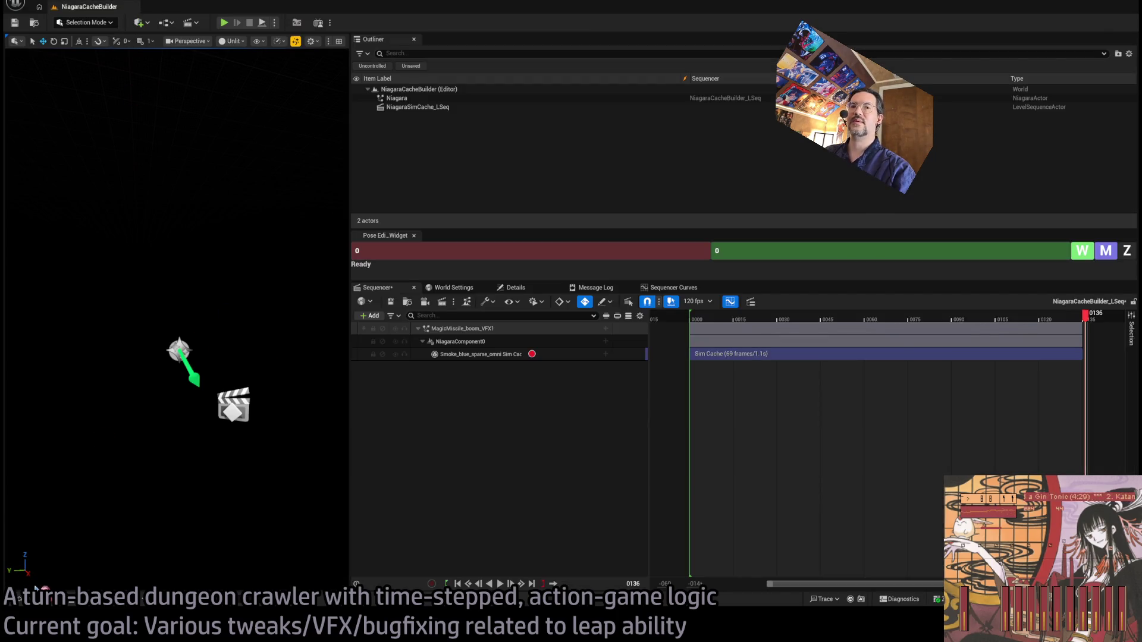
left_click(36, 601)
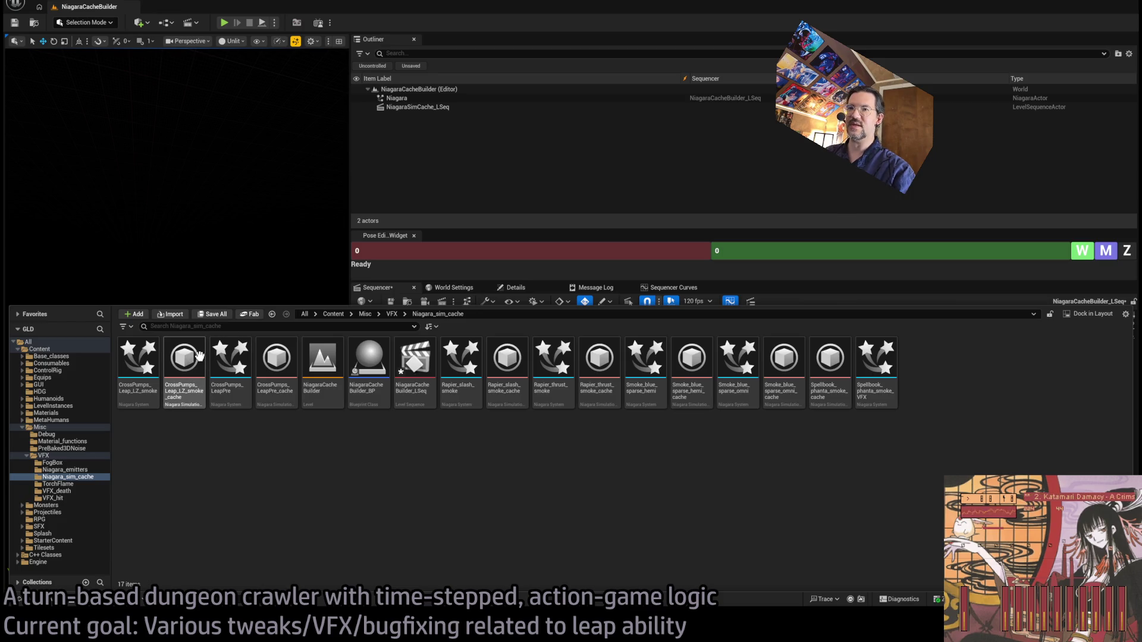
left_click(92, 7)
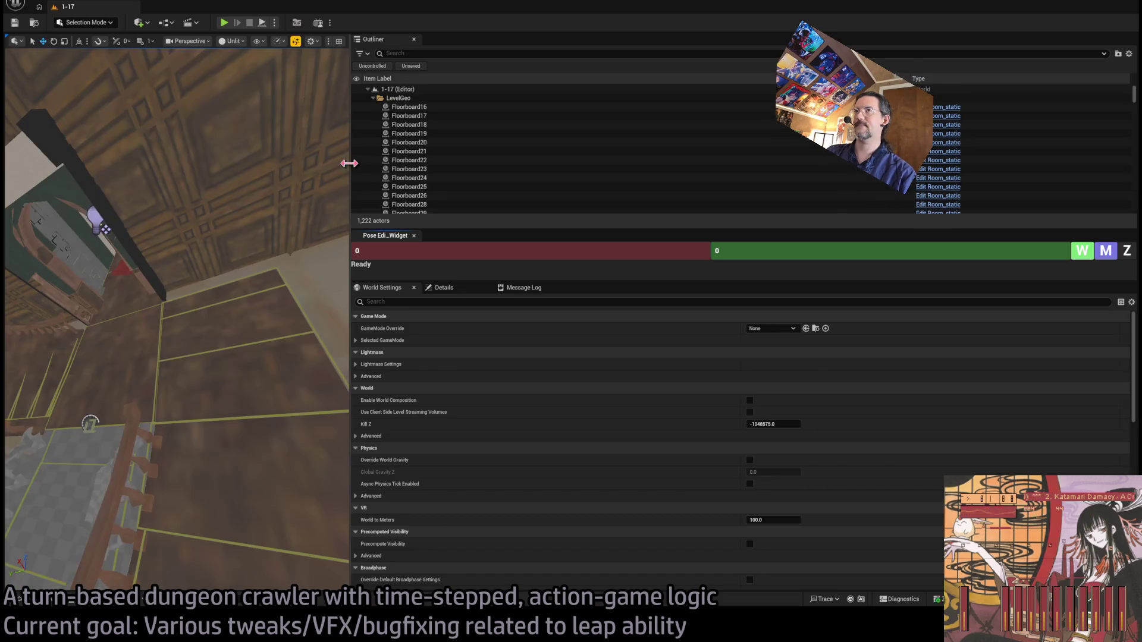
- Widen the 1-17 viewport, play the level, trigger the leap, replay it, then stop PIE
left_click_drag(349, 163, 941, 163)
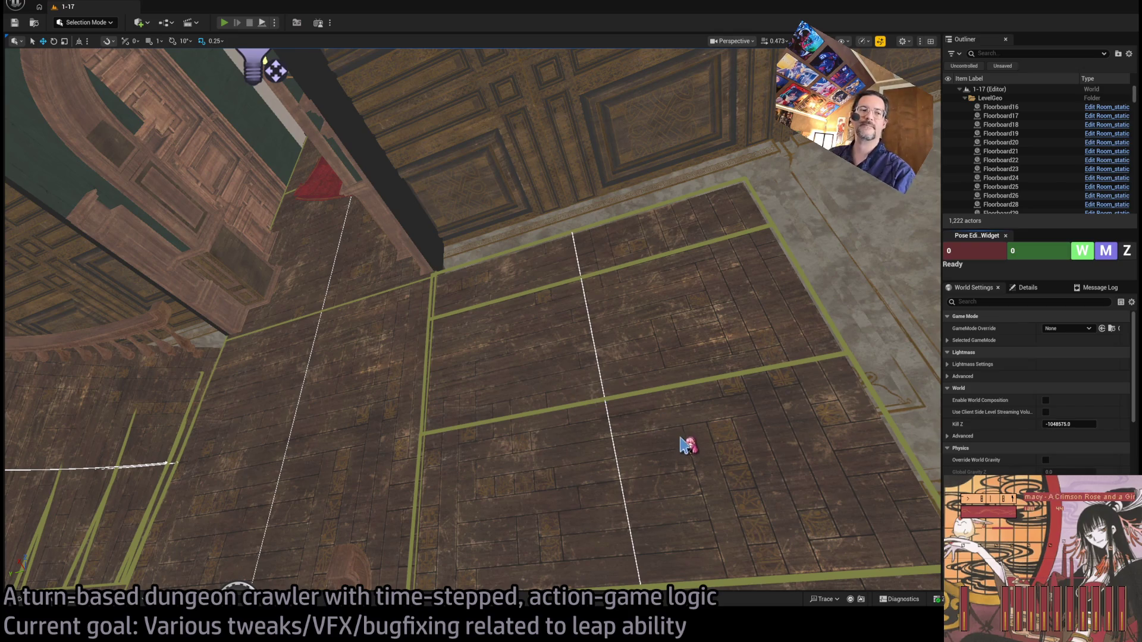
key("alt+p")
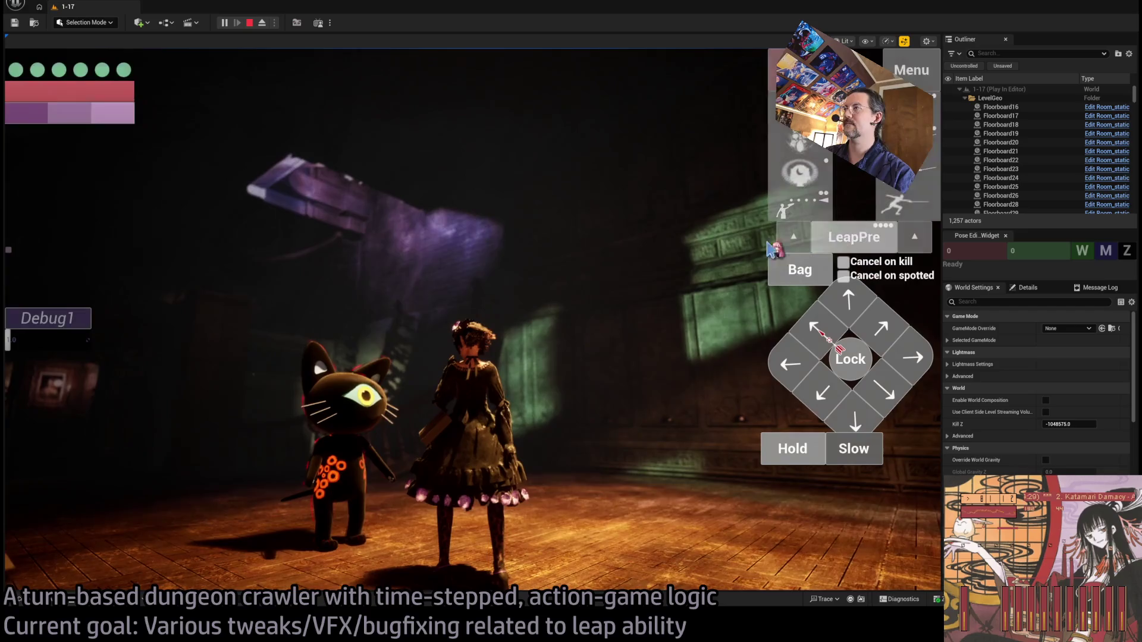
key("space")
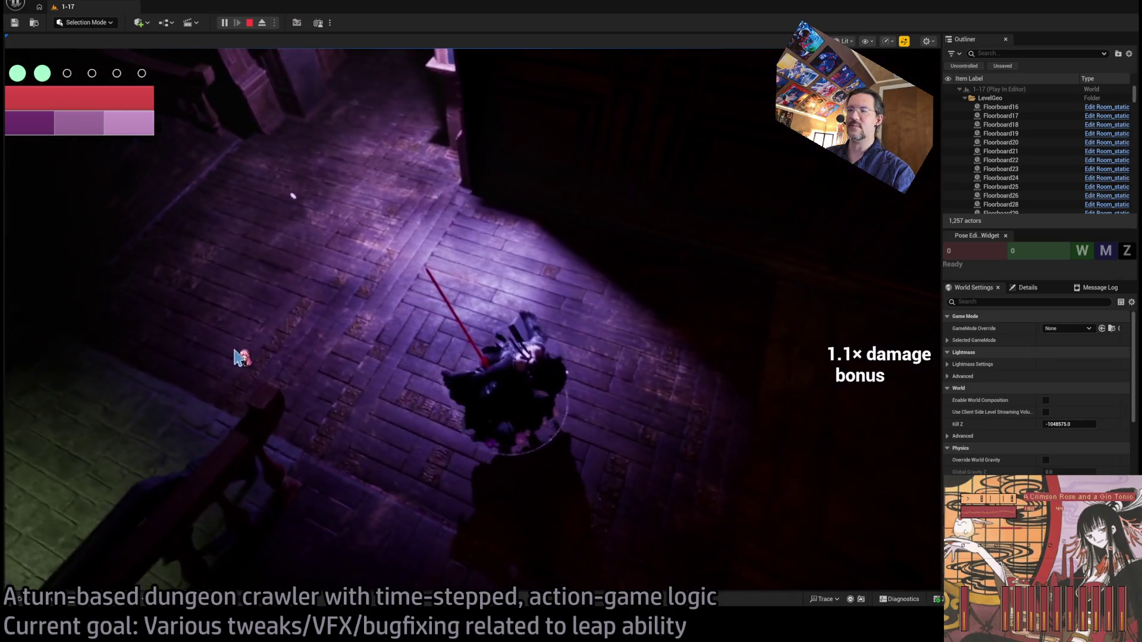
left_click(81, 371)
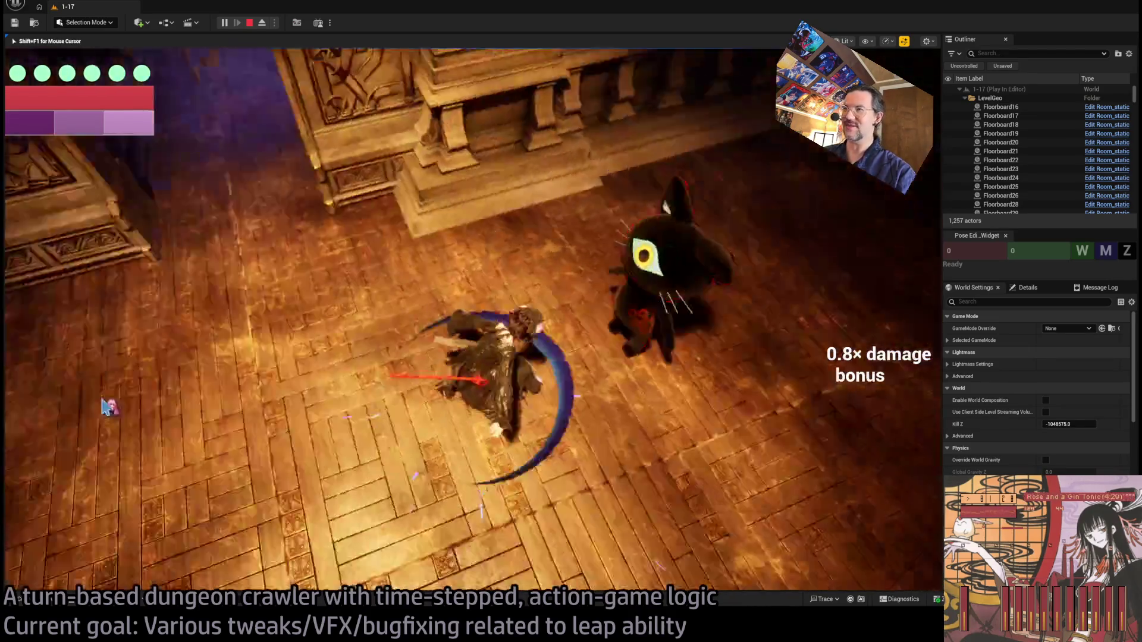
key("Escape")
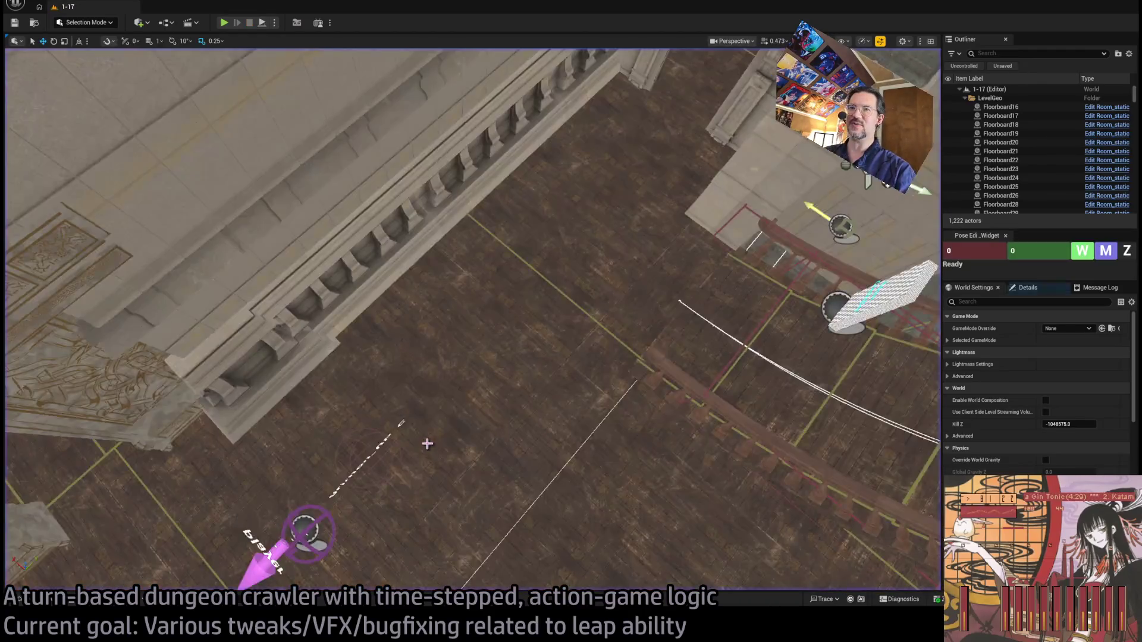
left_click_drag(151, 144, 151, 144)
- Search Open Asset (Ctrl+P) for 'crosspumps_' and open the CrossPumps_BP blueprint
key("ctrl+p")
type("cl")
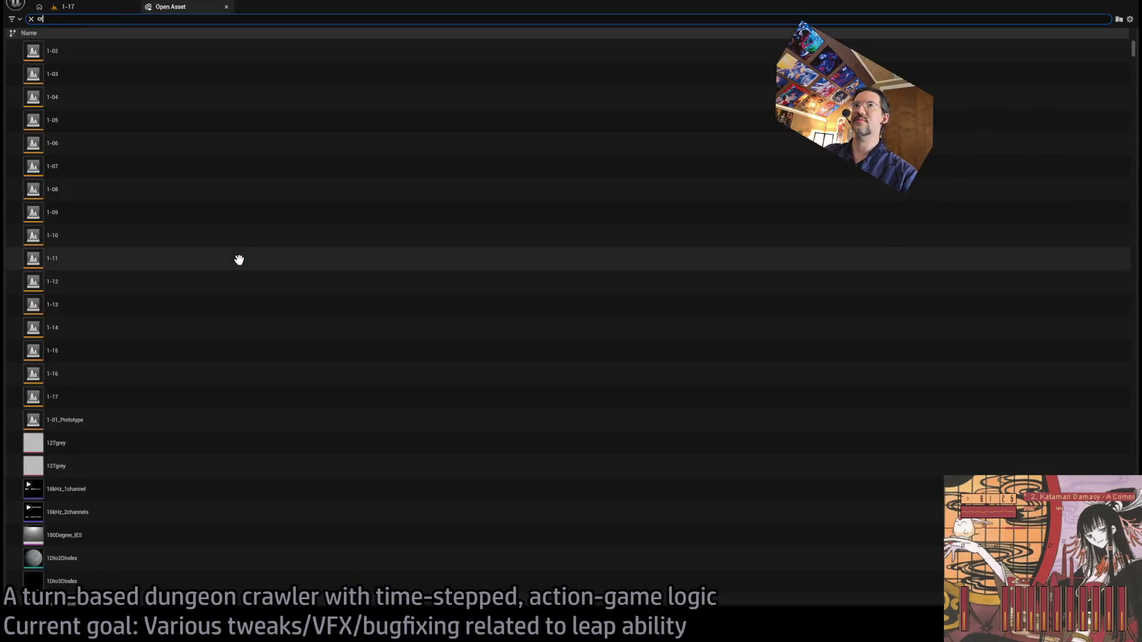
key("BackSpace")
key("BackSpace")
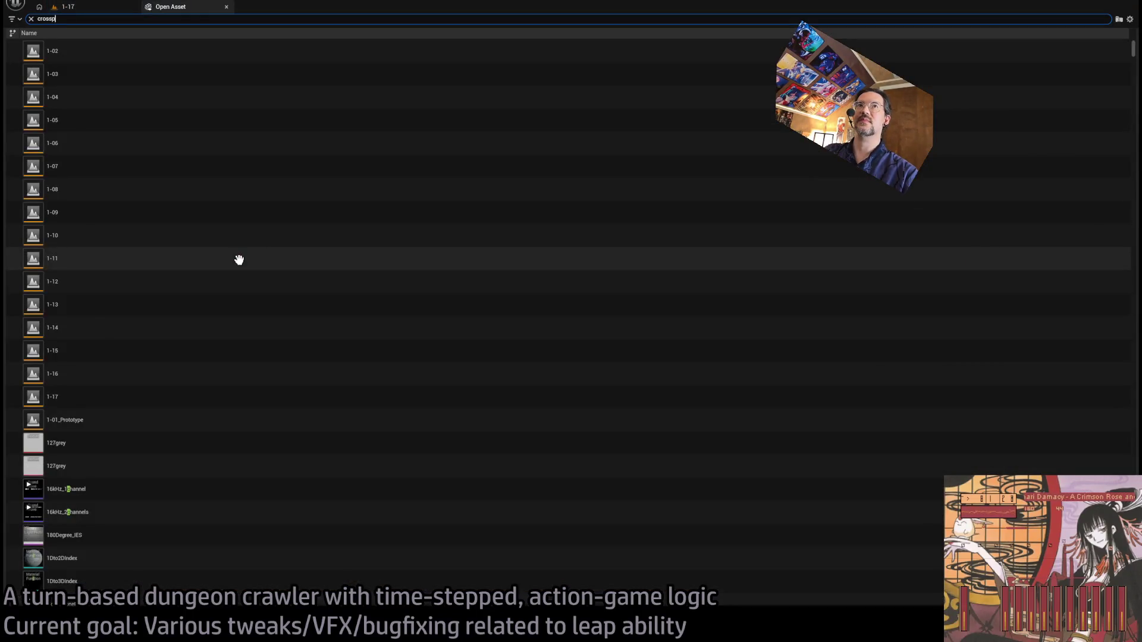
type("umps")
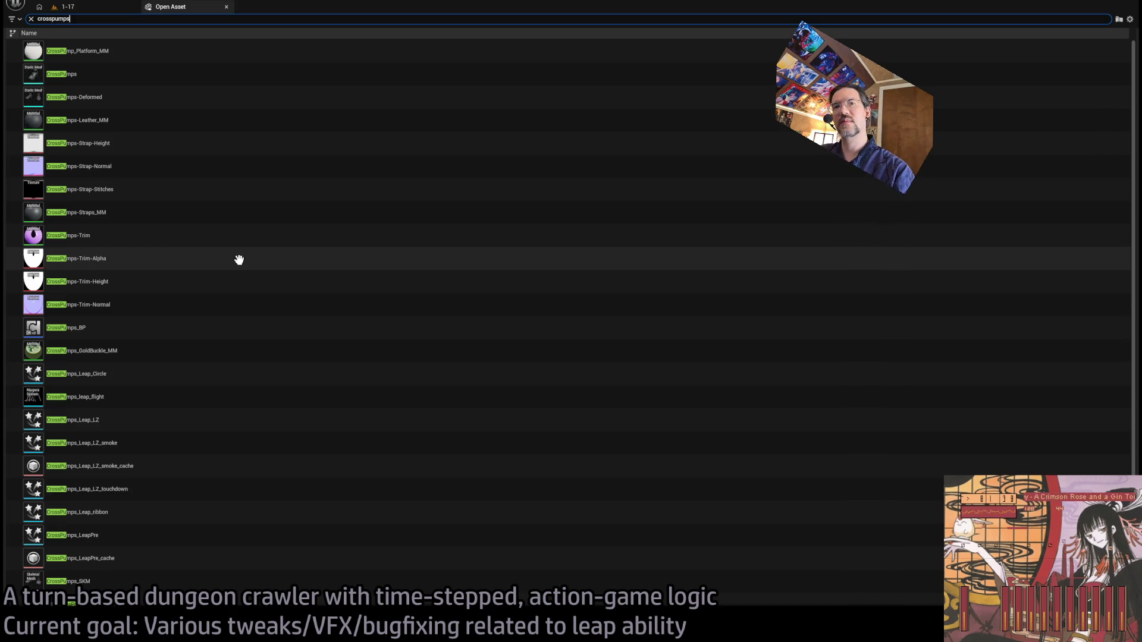
type("_")
left_click(135, 60)
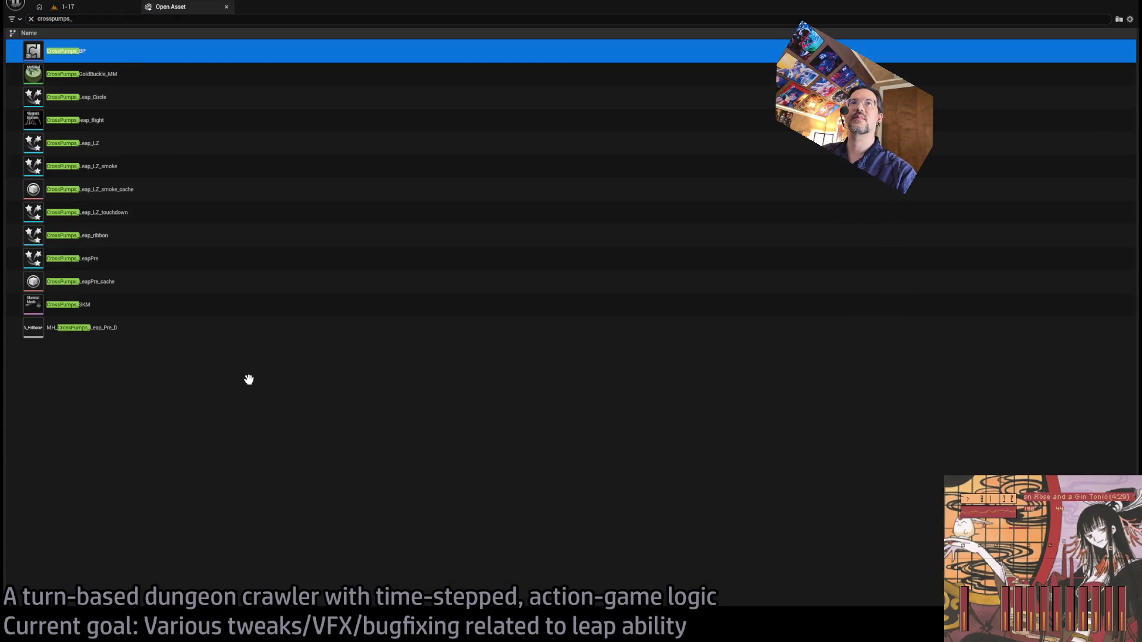
key("Return")
scroll(510, 371, "down", 2)
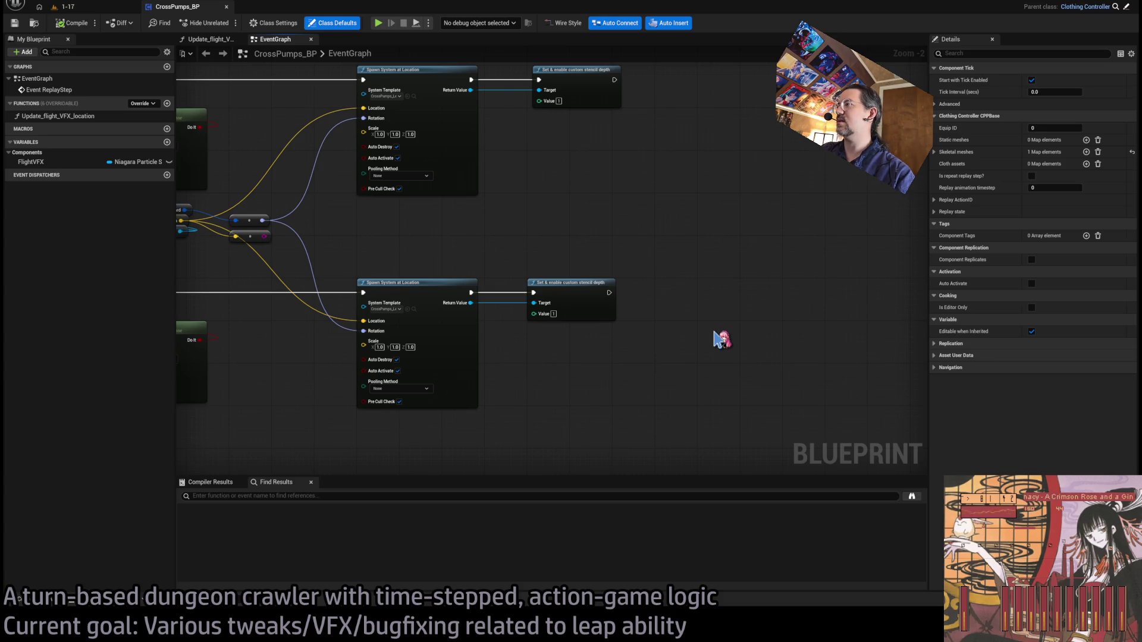
- Add a Spawn System At Location With Cache node using the leap effect, with split transform and leap rotation wired in
key("ctrl+v")
left_click_drag(740, 344, 687, 302)
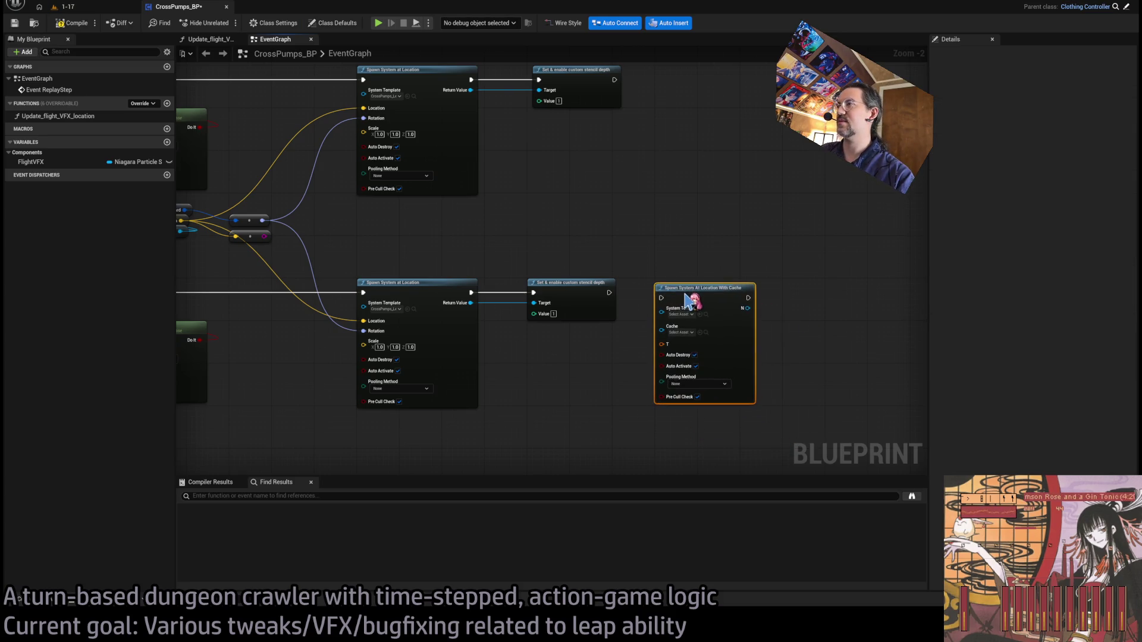
scroll(648, 300, "up", 2)
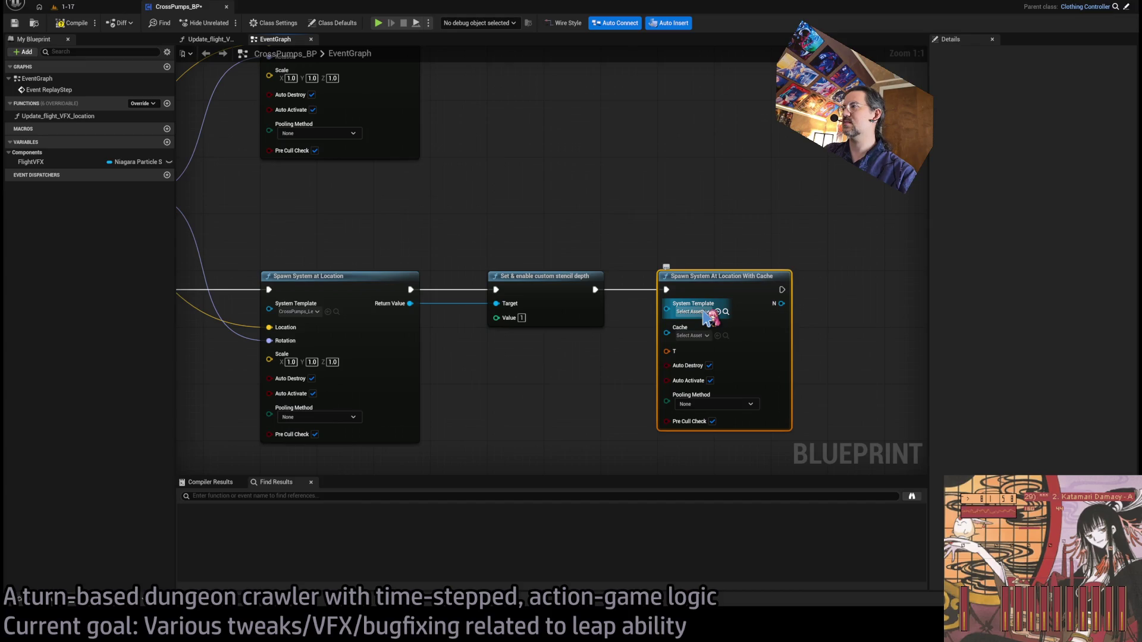
left_click(718, 311)
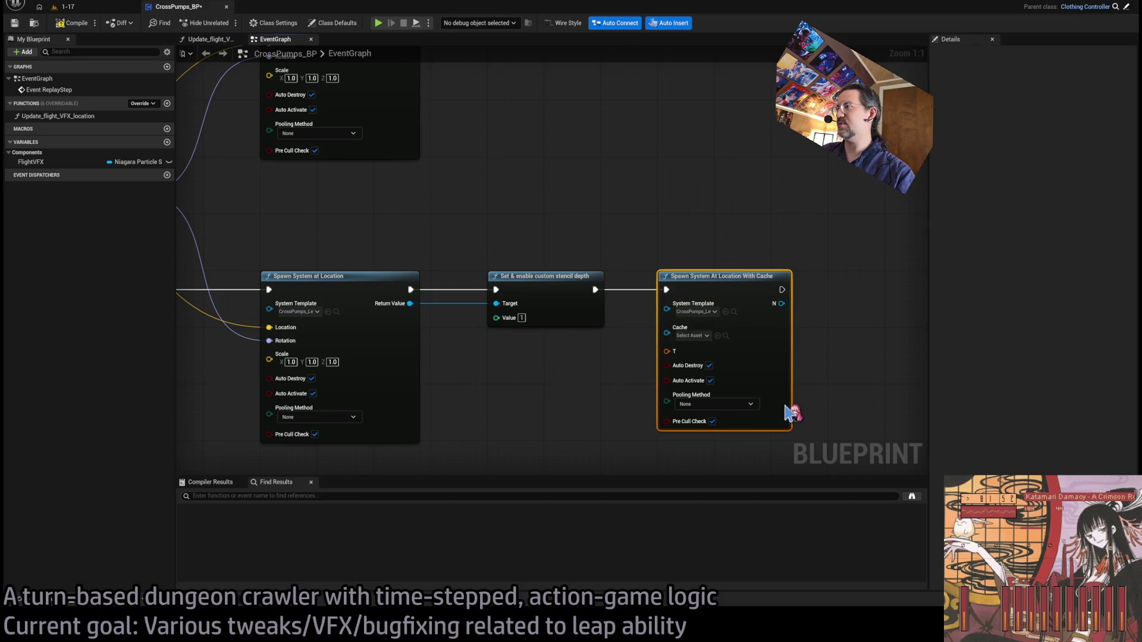
scroll(708, 374, "down", 2)
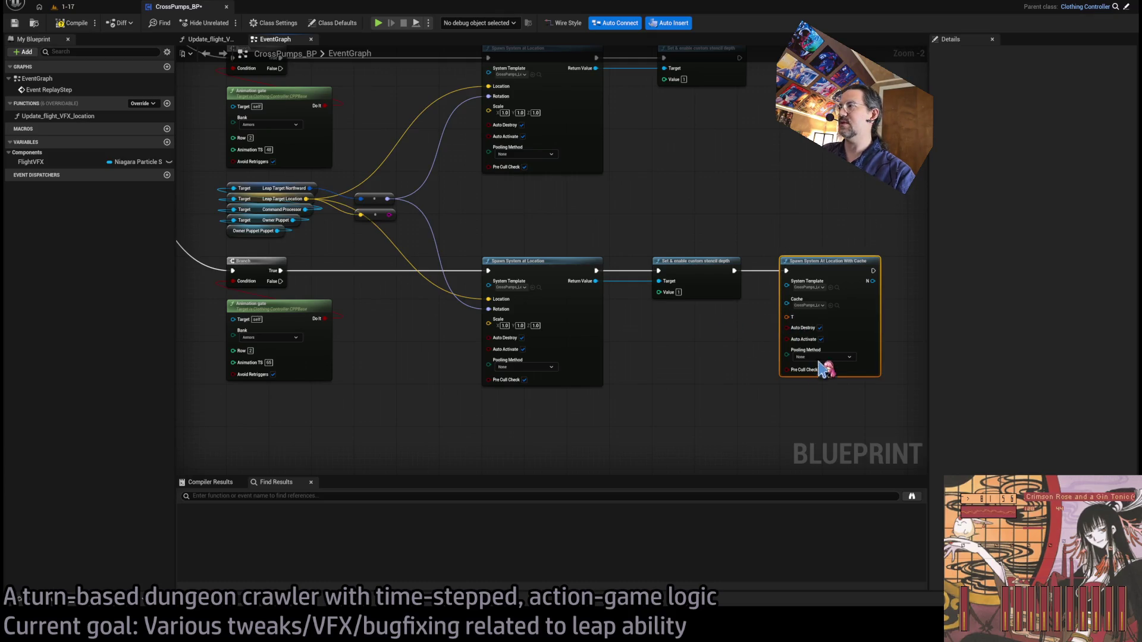
left_click_drag(686, 375, 702, 354)
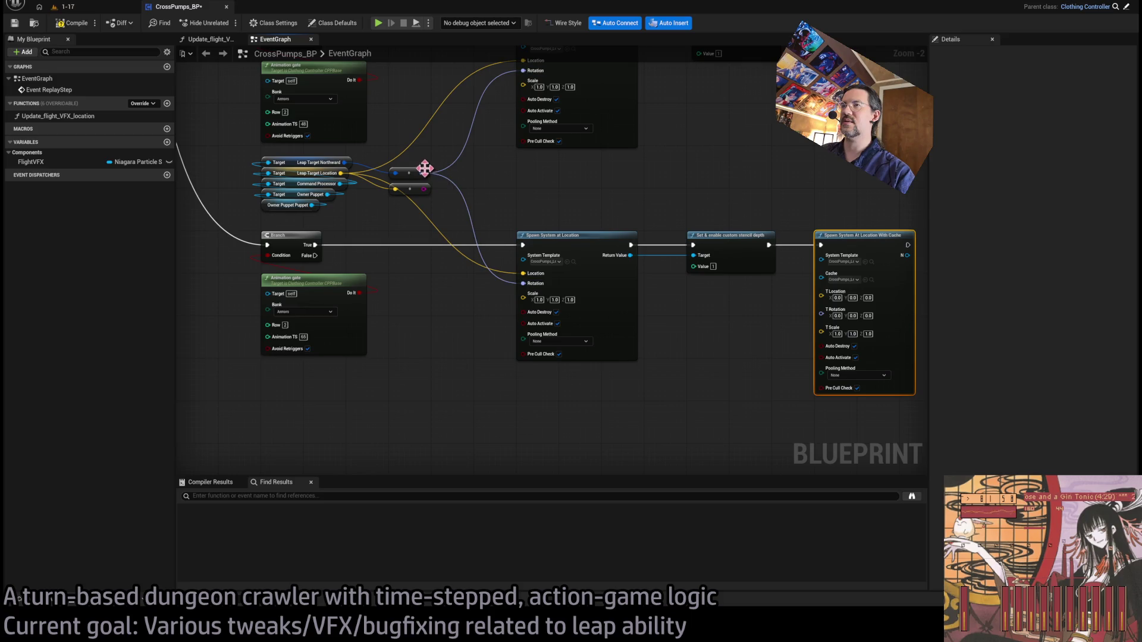
mouse_move(422, 175)
left_mouse_down()
mouse_move(824, 309)
mouse_move(342, 174)
left_mouse_up()
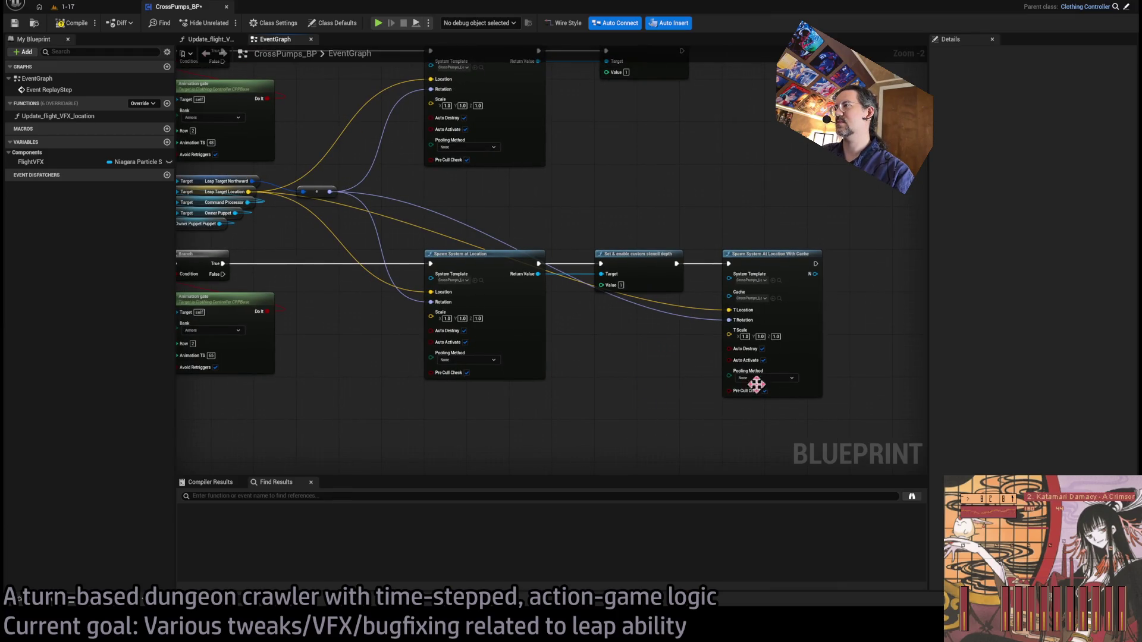
- Place a copy of the stencil-depth node after the cached spawn node, then start playing level 1-17
left_click(535, 265)
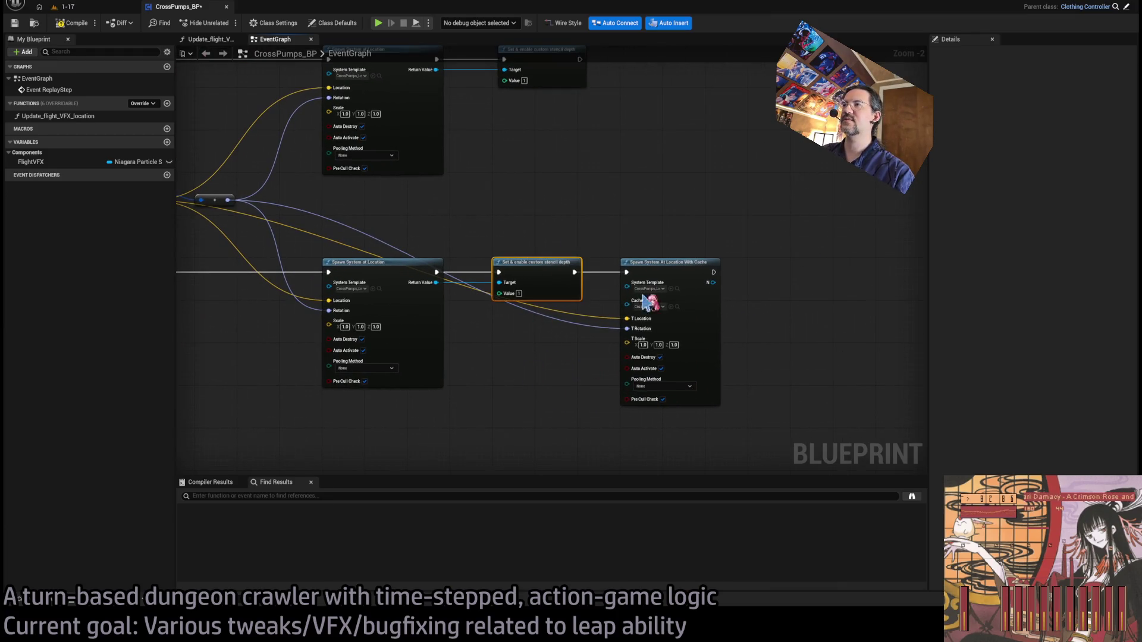
key("ctrl+c")
key("ctrl+v")
mouse_move(788, 278)
left_mouse_down()
mouse_move(773, 274)
mouse_move(789, 273)
left_mouse_up()
scroll(644, 221, "up", 2)
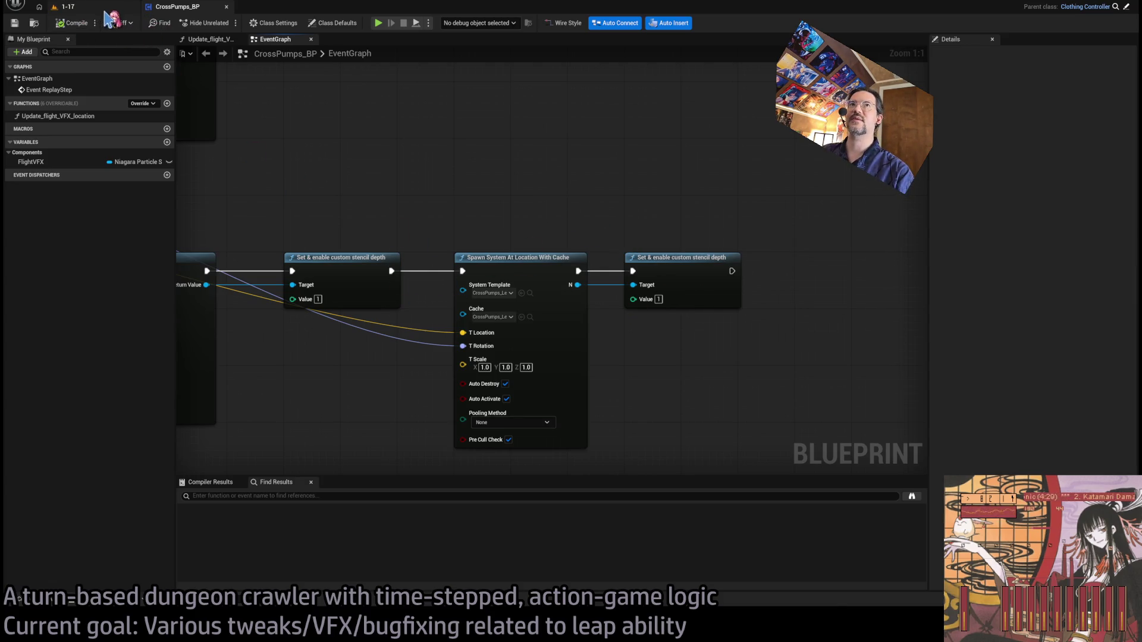
left_click(96, 8)
key("alt+p")
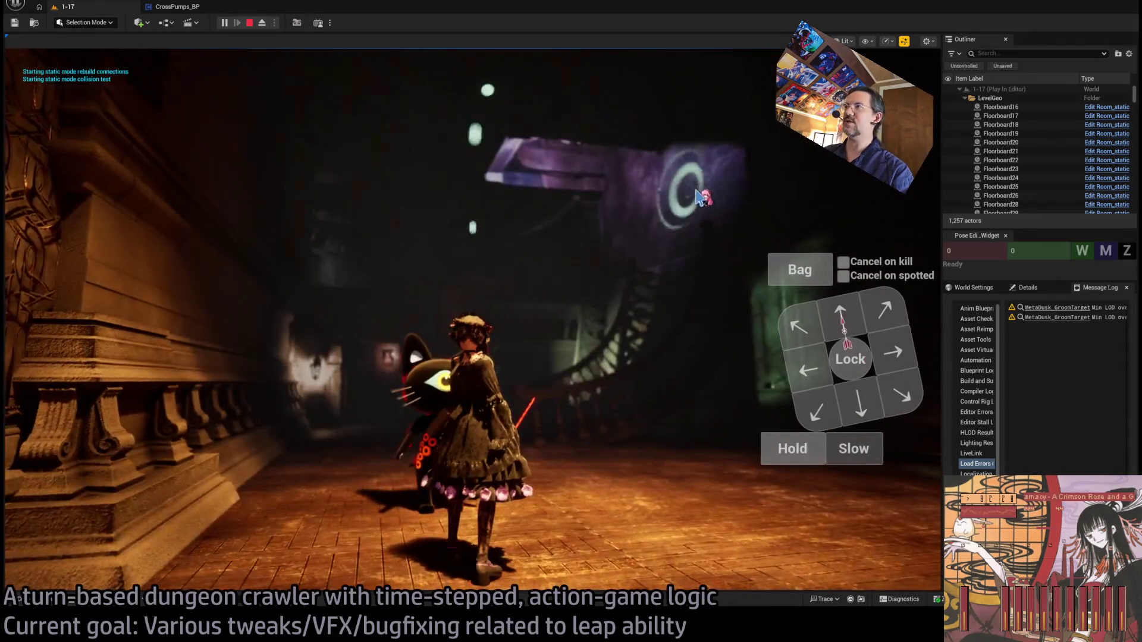
- Fire the leap at the ring target in level 1-17, replay it twice, then stop the session
left_click(701, 197)
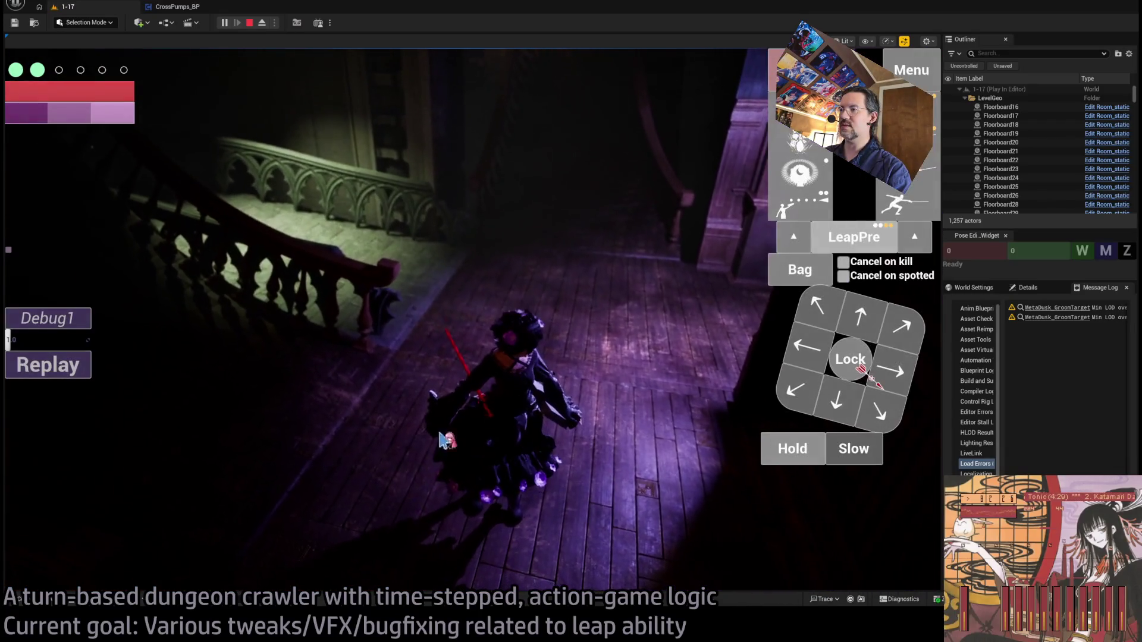
left_click(70, 366)
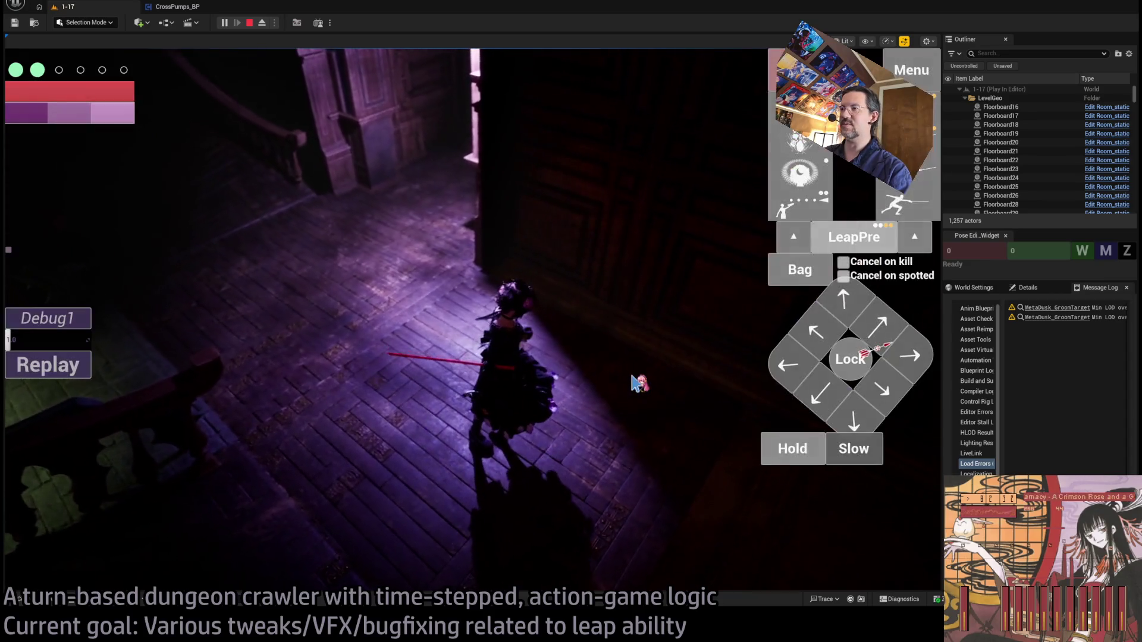
left_click(70, 374)
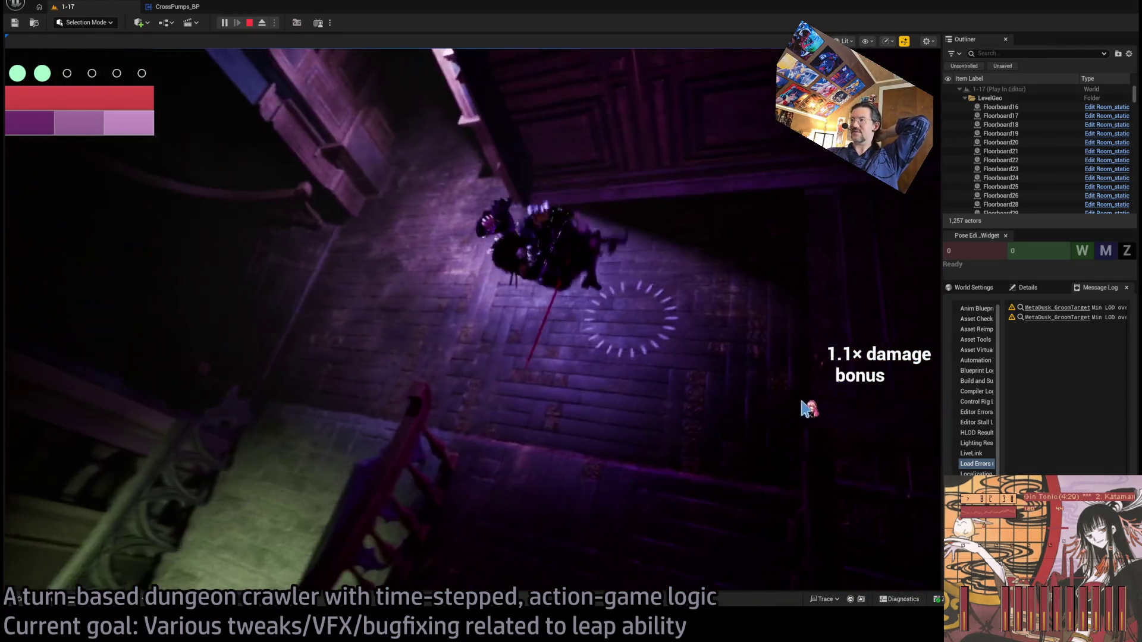
left_click(249, 24)
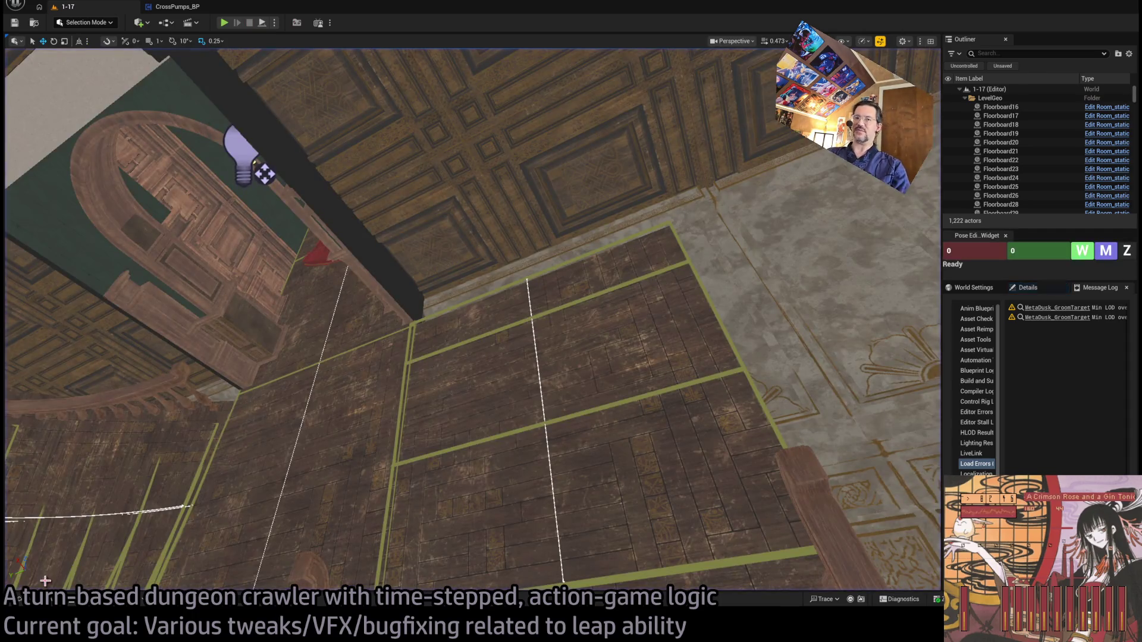
- Open CrossPumps_Leap_LZ_smoke from the Niagara_sim_cache folder in the Content Drawer
key("ctrl+space")
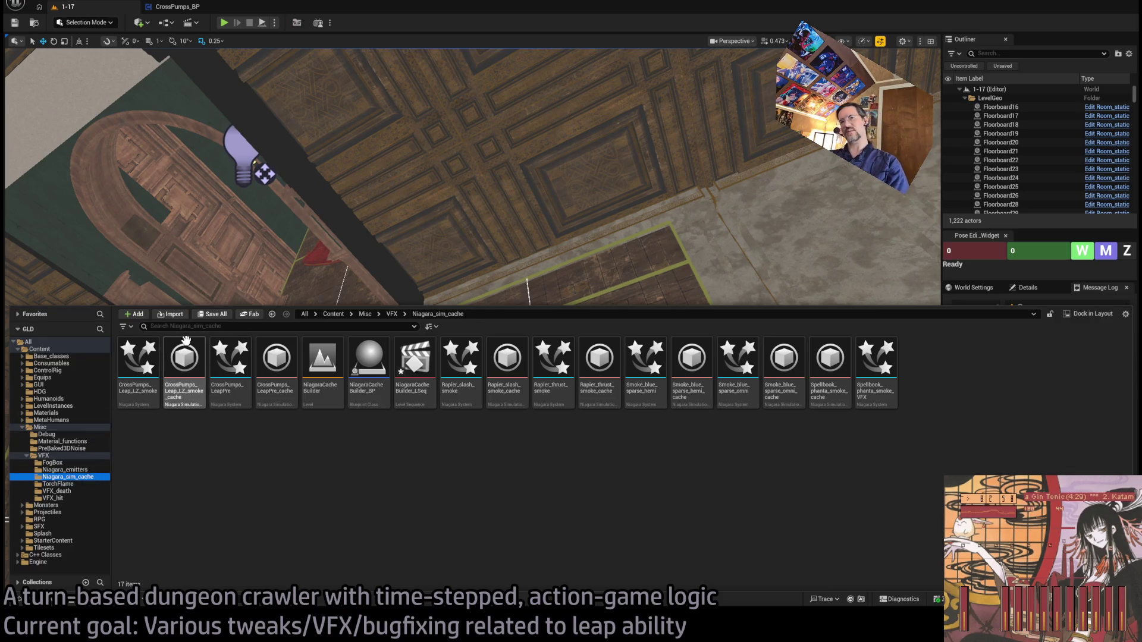
left_click(151, 364)
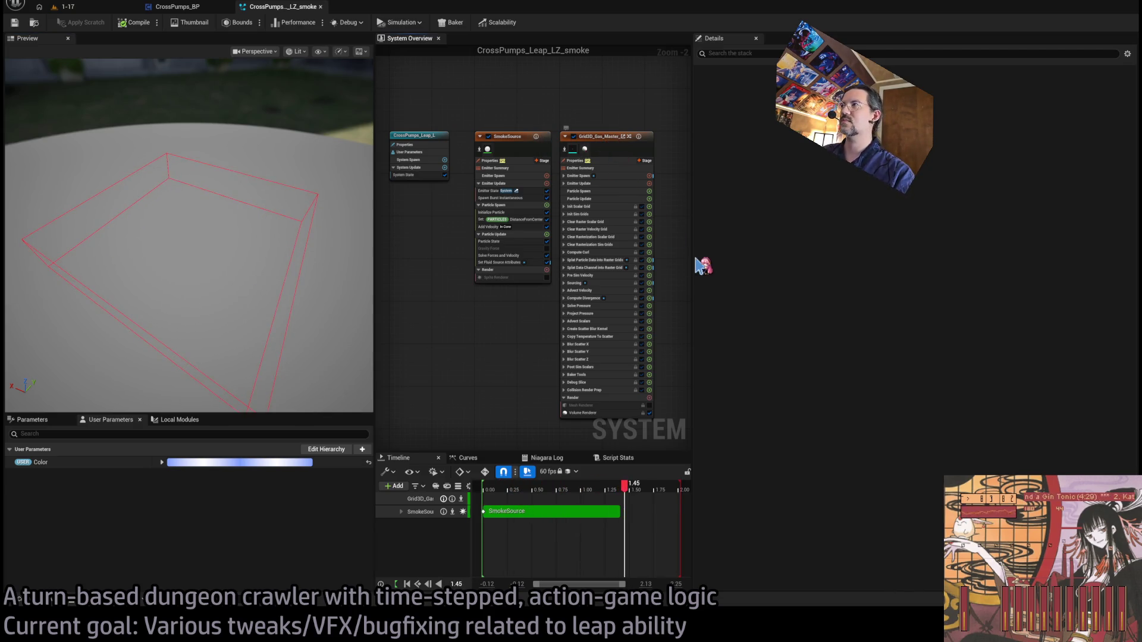
- Inspect SmokeSource's initialization and spawn burst, then show its Set Fluid Source Attributes module in Details
left_click(606, 142)
left_click(511, 212)
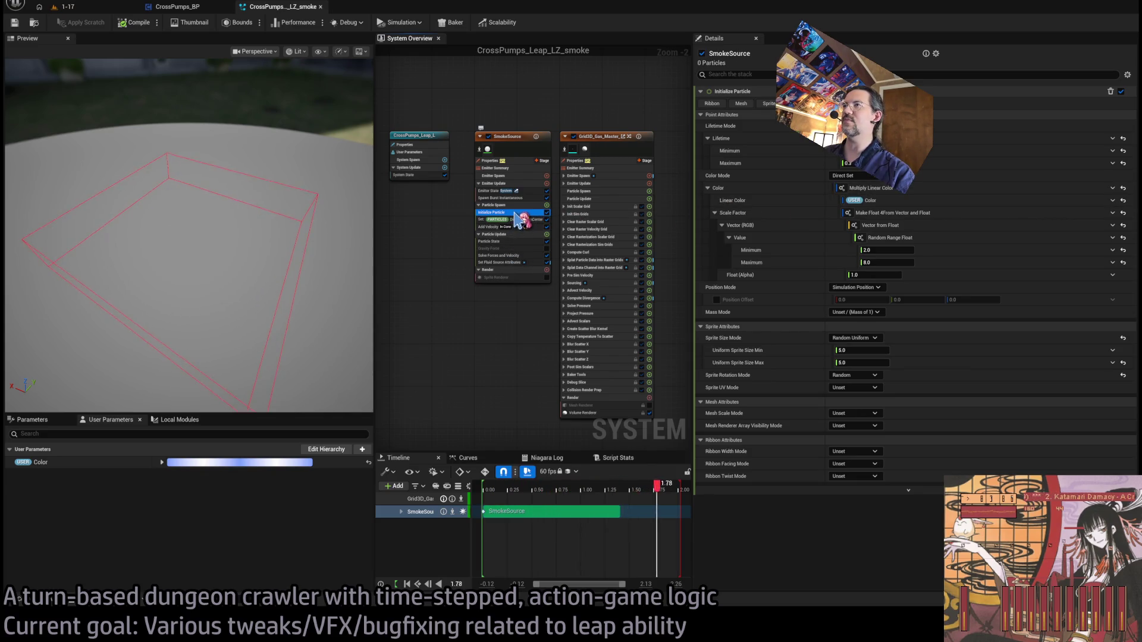
left_click_drag(293, 259, 275, 263)
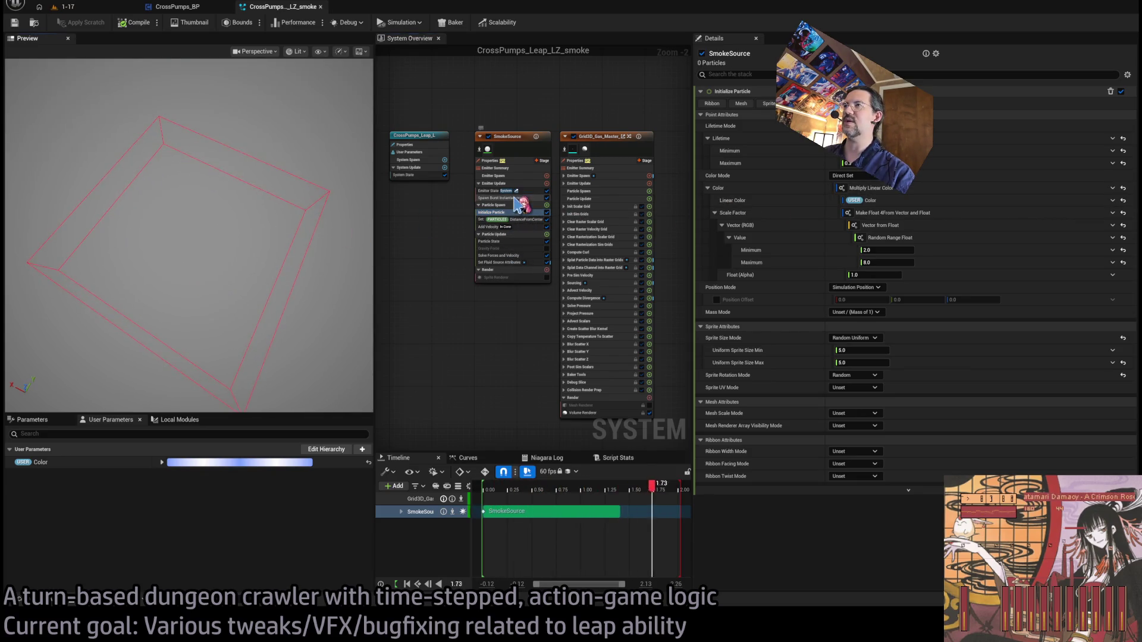
left_click(535, 198)
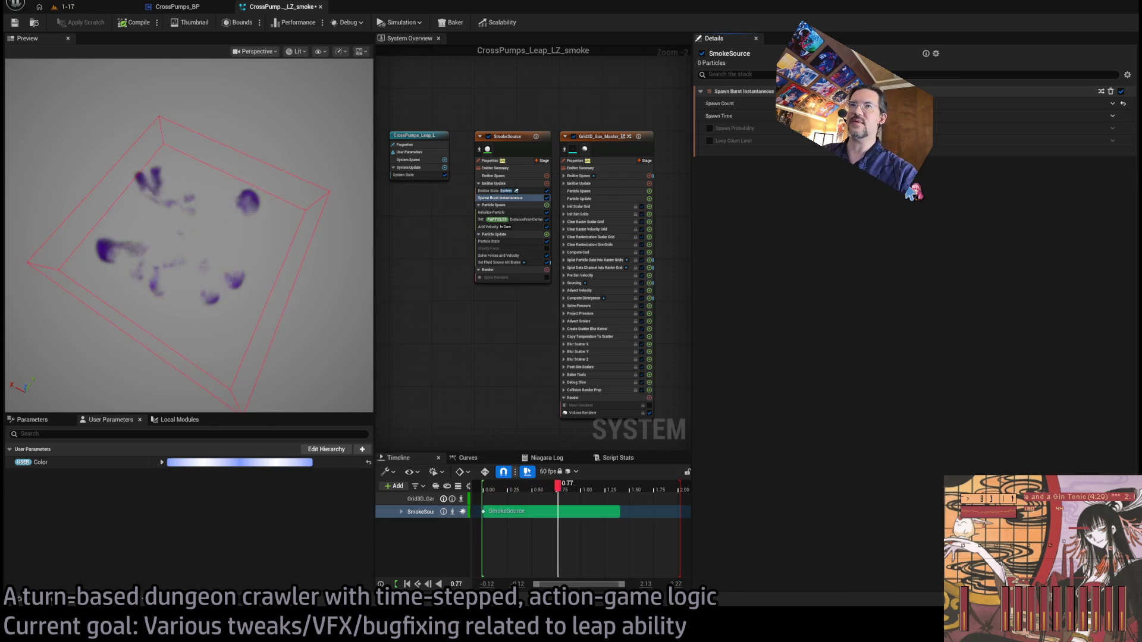
mouse_move(259, 271)
left_mouse_down()
mouse_move(256, 249)
mouse_move(253, 263)
mouse_move(265, 255)
left_mouse_up()
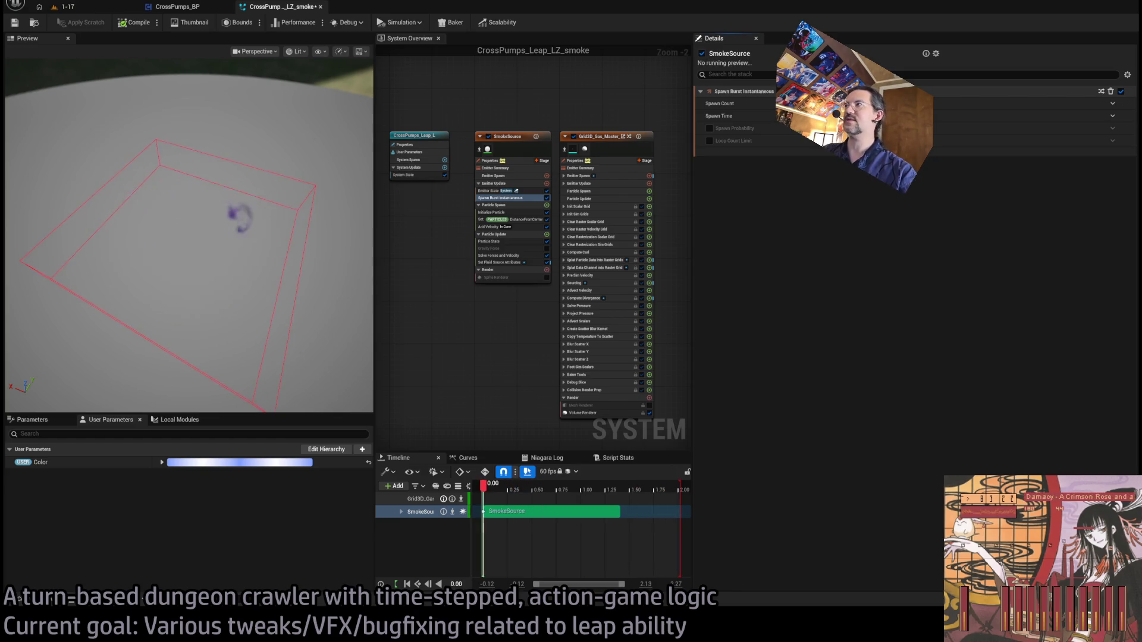
left_click(500, 262)
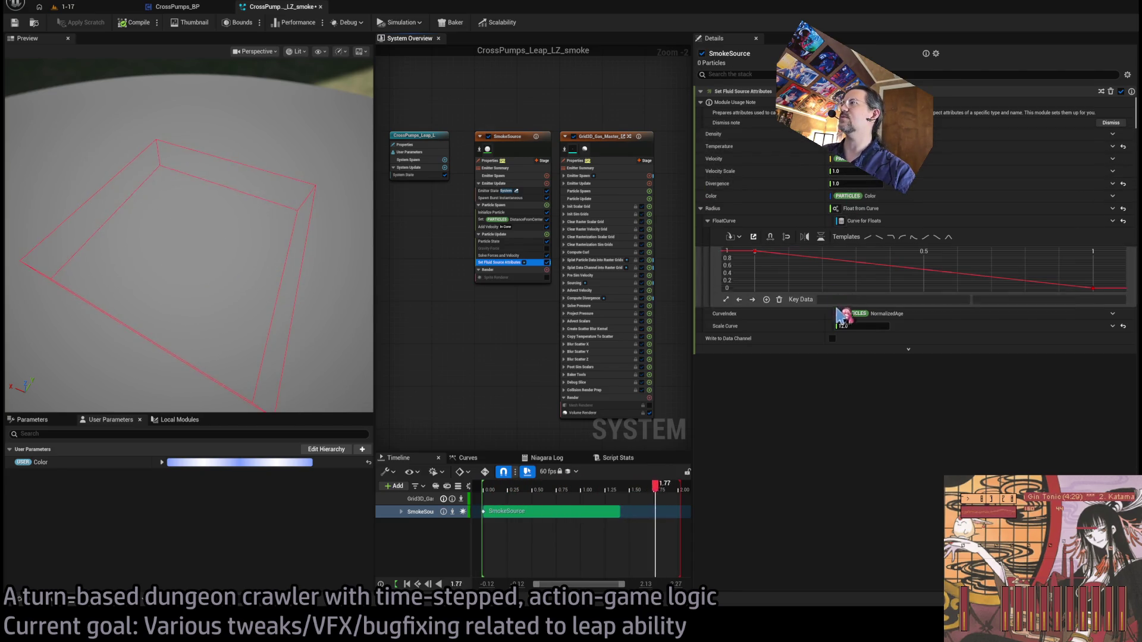
- Try Scale Curve values of 5.0 and then 8.0, checking the smoke ring in the preview
left_click(856, 326)
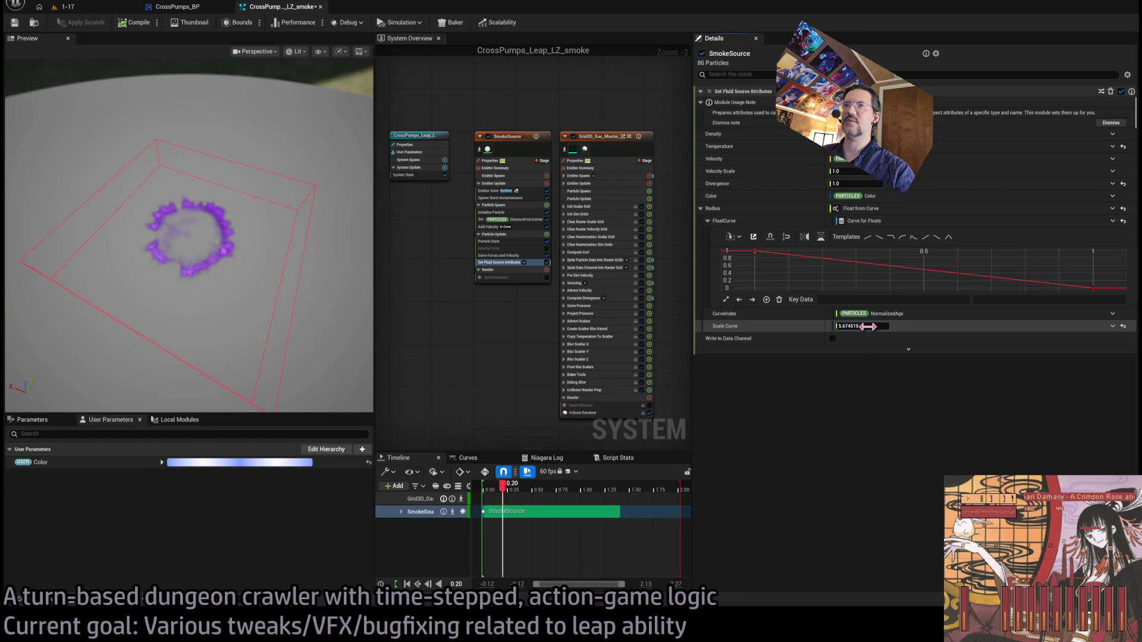
type("5")
key("Return")
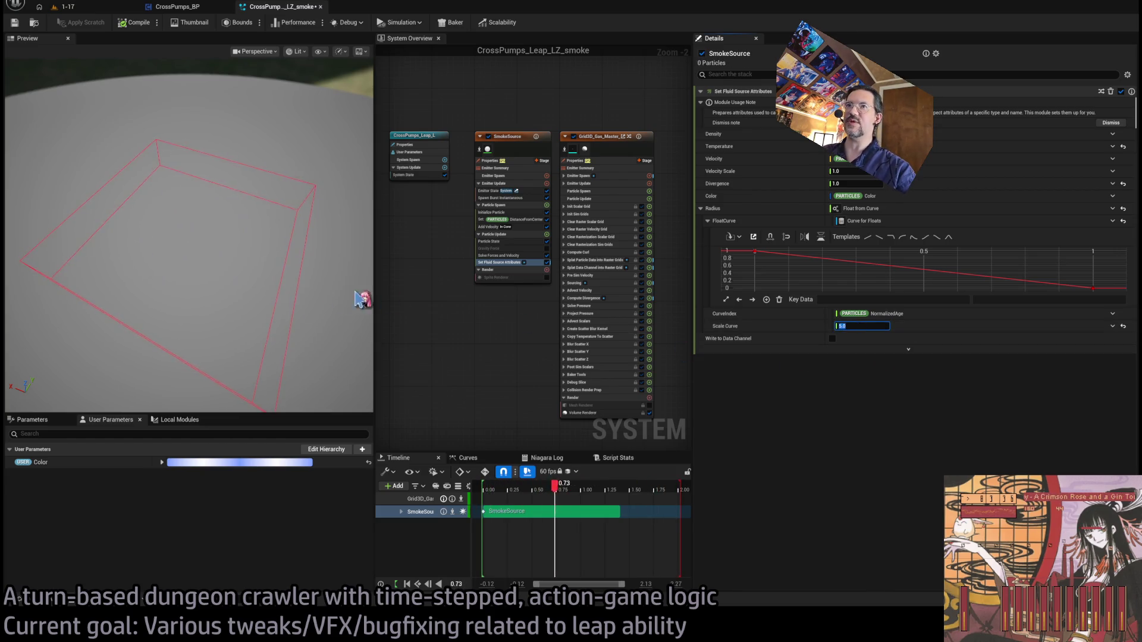
left_click_drag(387, 300, 296, 300)
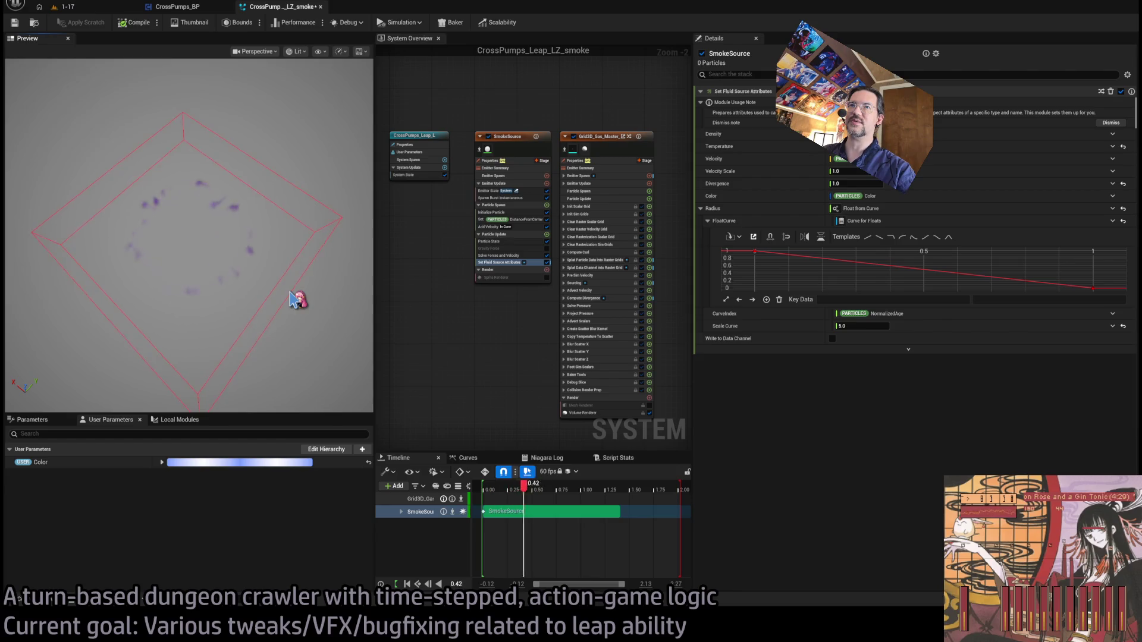
left_click(857, 326)
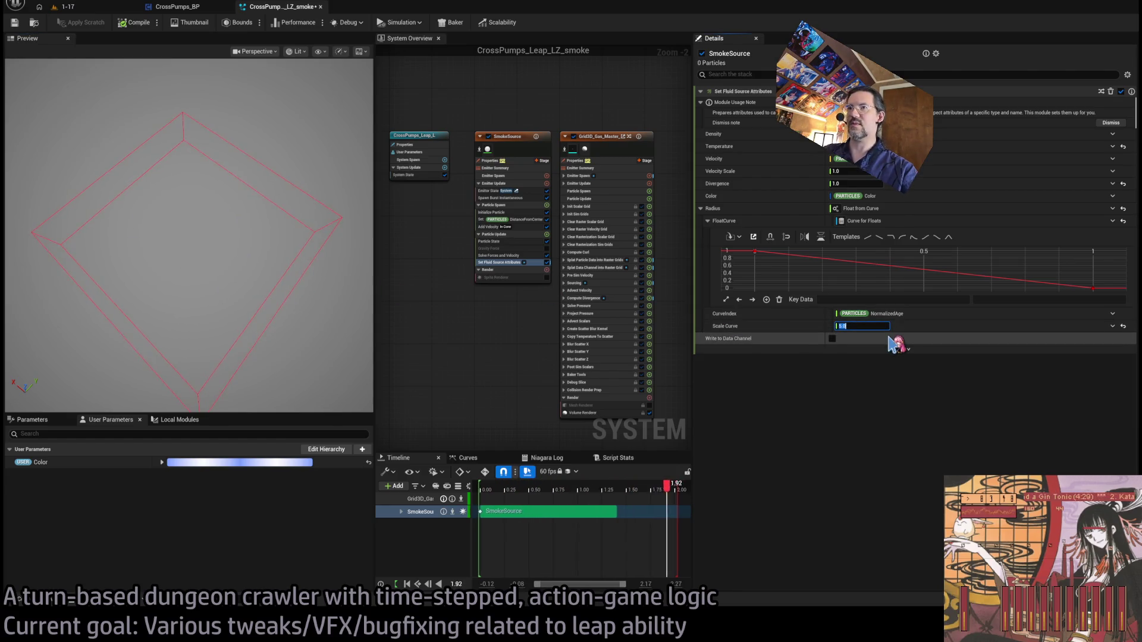
key("Return")
mouse_move(363, 294)
left_mouse_down()
mouse_move(304, 293)
mouse_move(306, 248)
left_mouse_up()
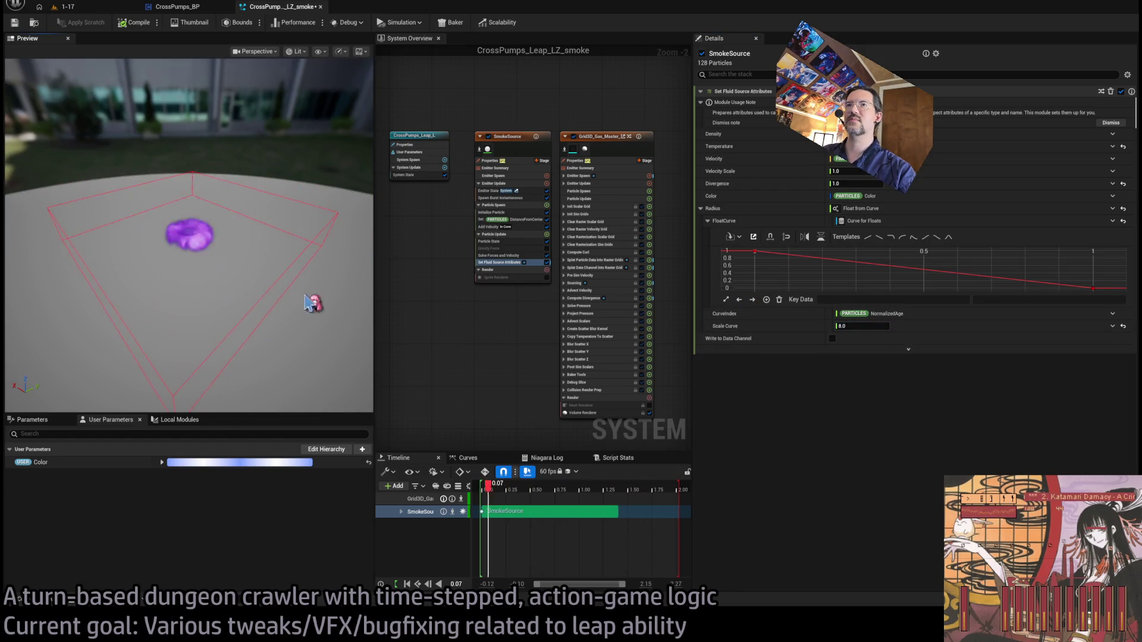
- Settle the Scale Curve at 7.0 and orbit the preview to check the result
left_click(858, 326)
key("Return")
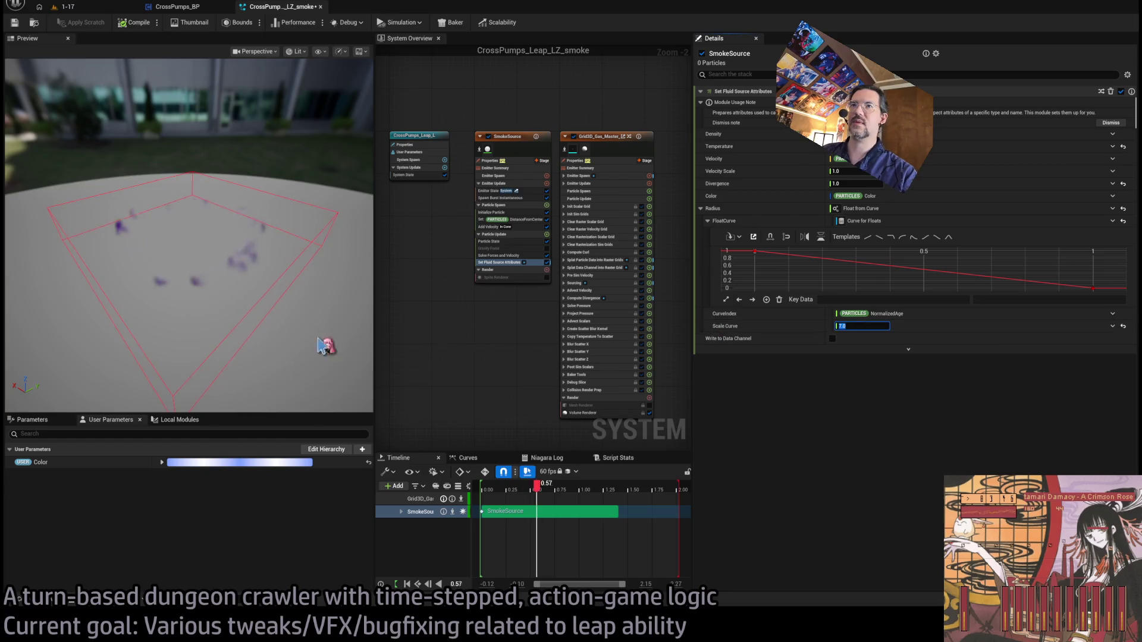
left_click_drag(365, 337, 258, 350)
mouse_move(292, 262)
left_mouse_down()
mouse_move(293, 279)
mouse_move(295, 242)
left_mouse_up()
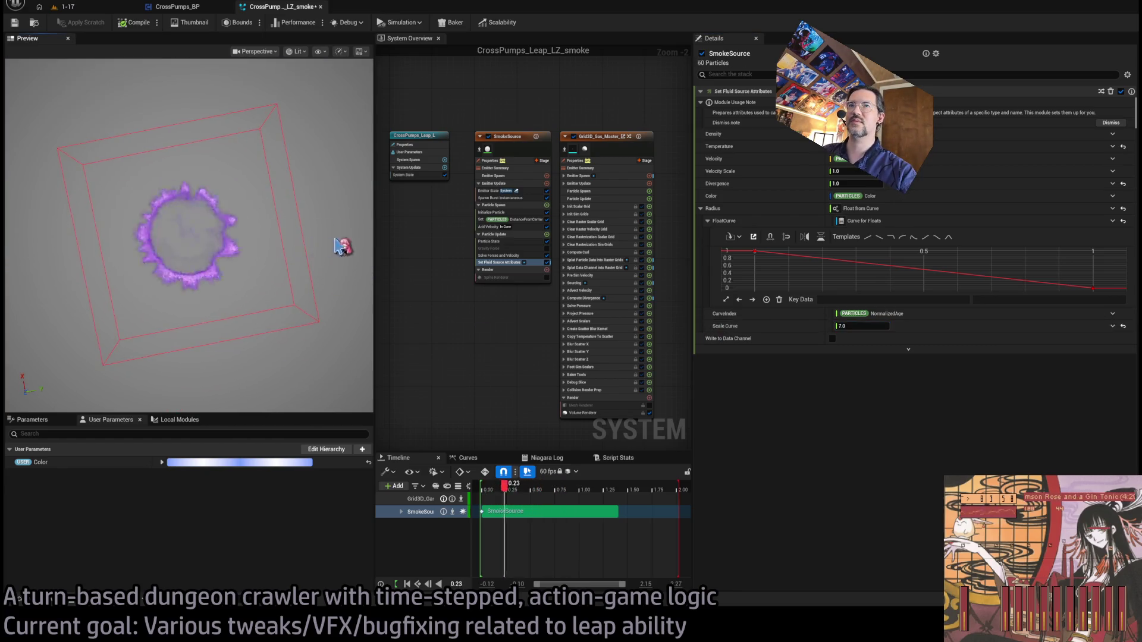
scroll(301, 199, "down", 5)
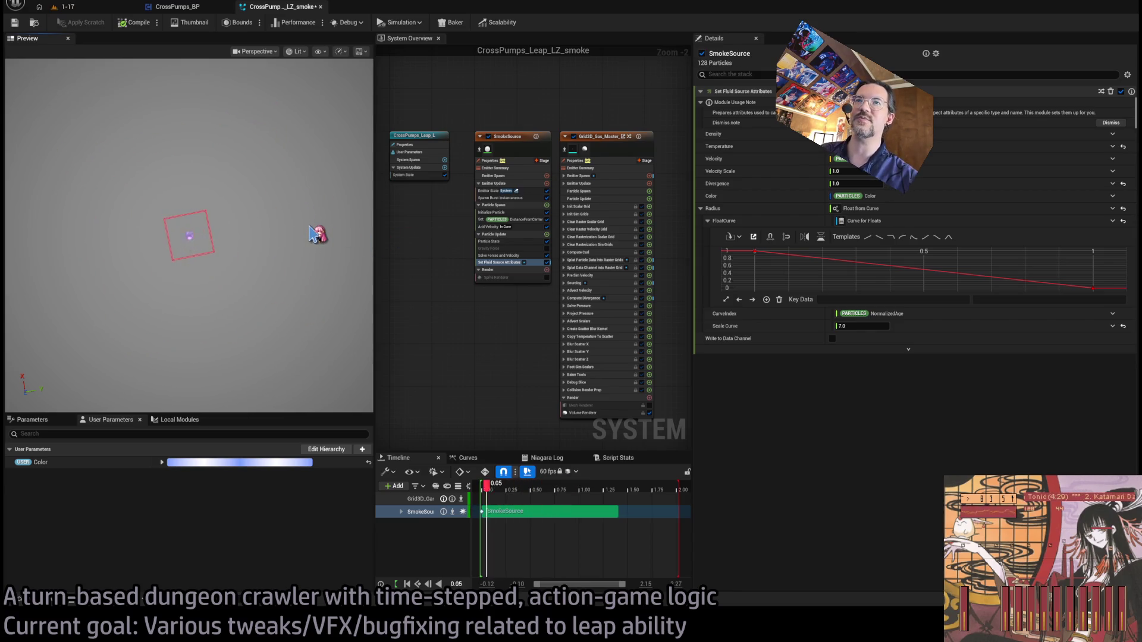
left_click(619, 147)
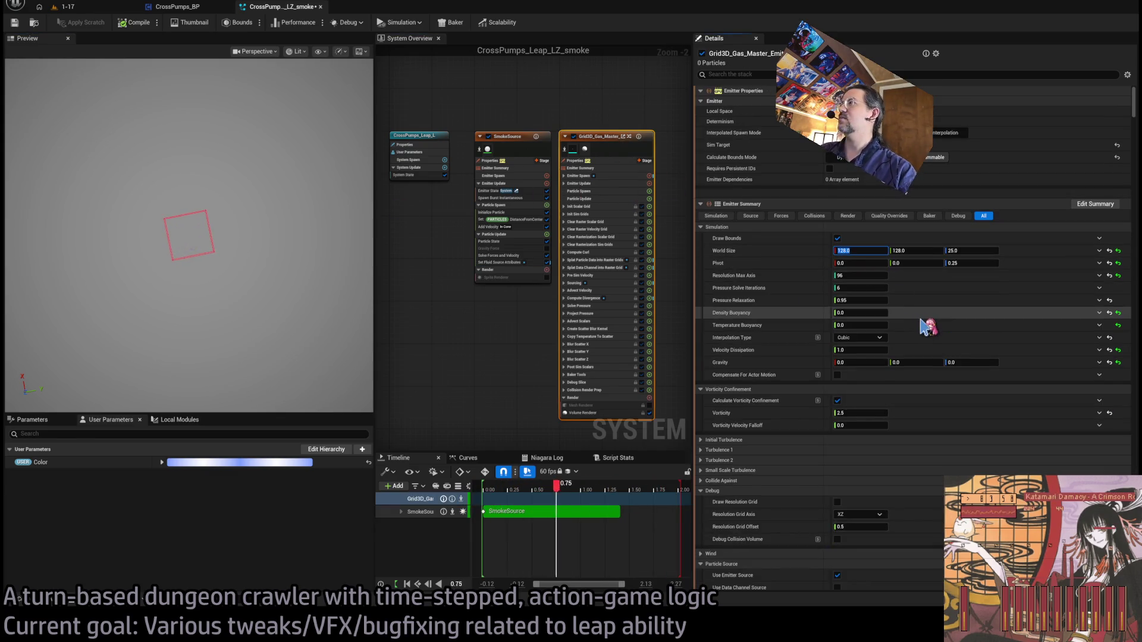
- Enter 112 for the Grid3D_Gas_Master World Size, compile the smoke system, and switch to the level tab
type("1")
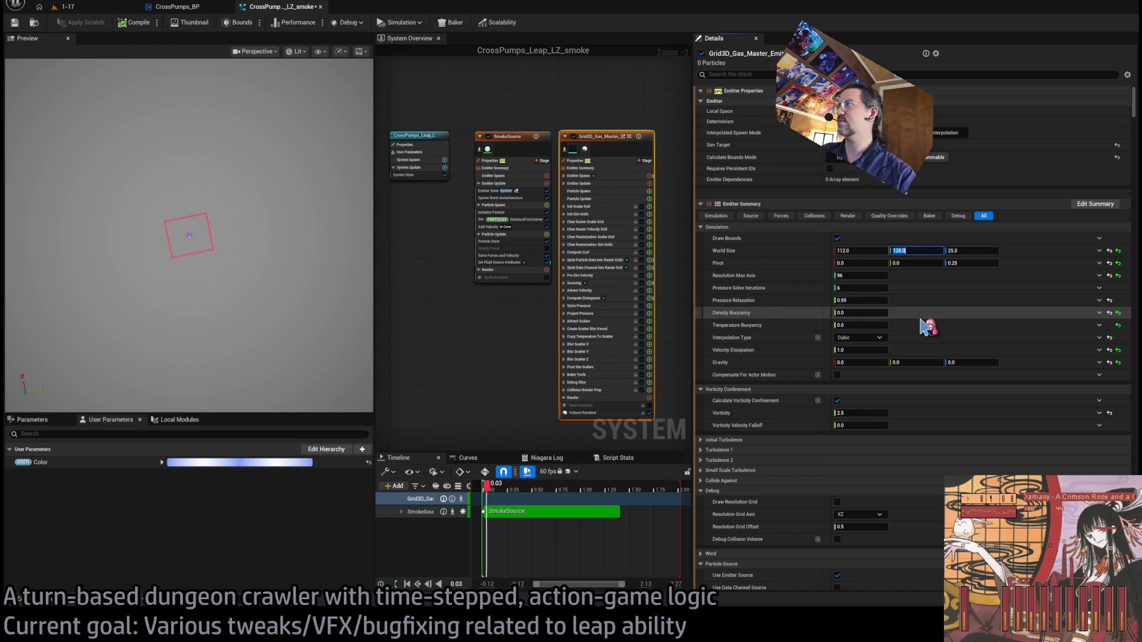
key("Return")
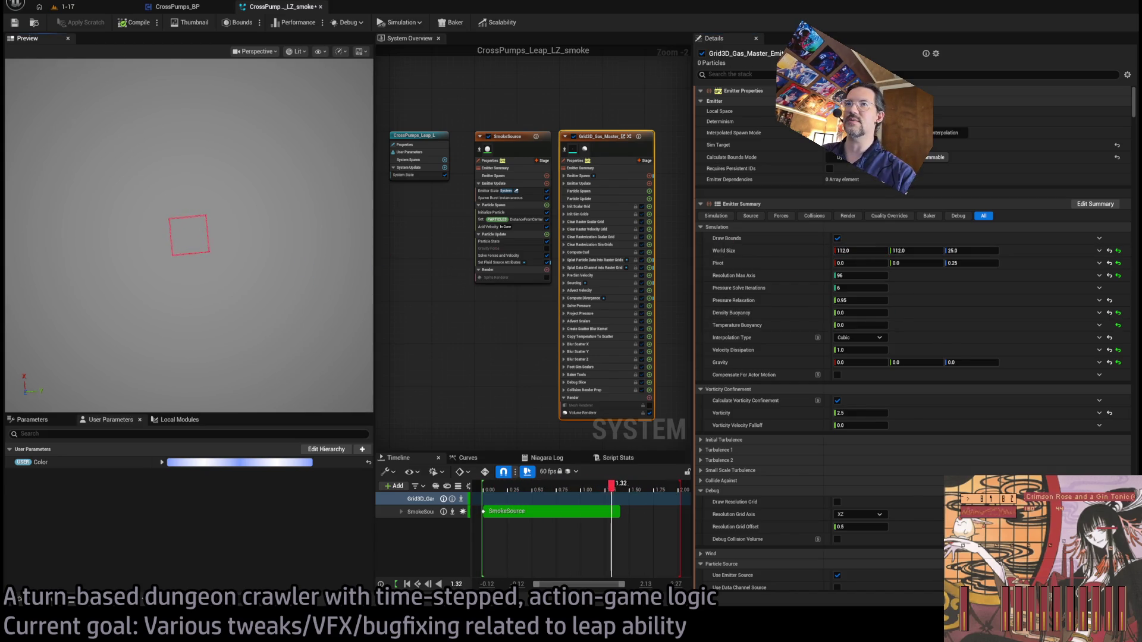
left_click_drag(250, 286, 250, 226)
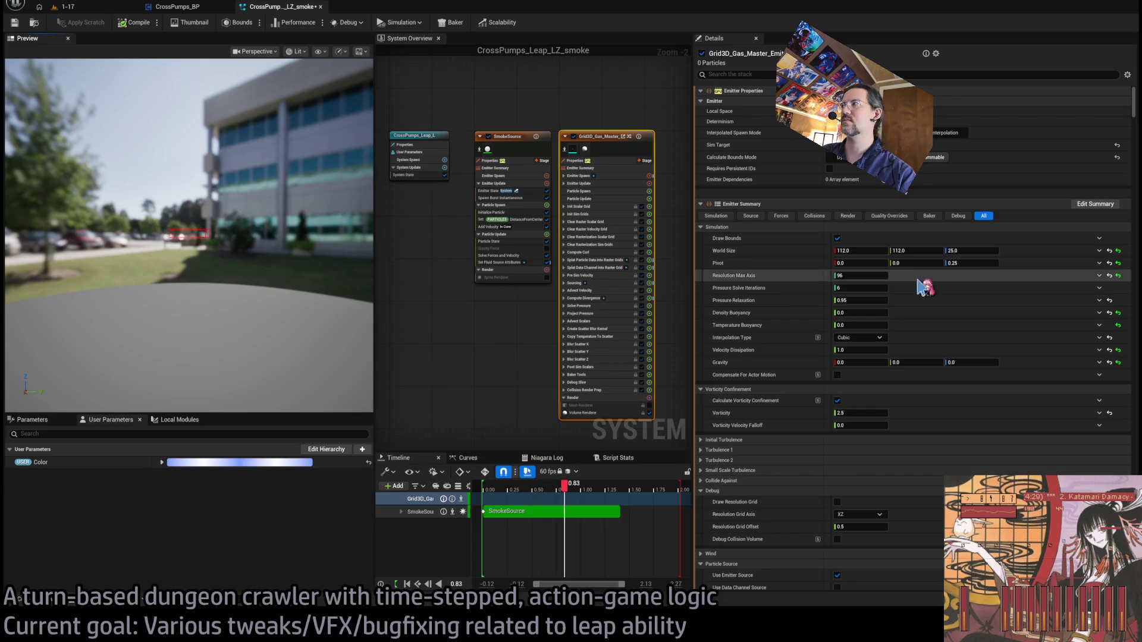
left_click(134, 22)
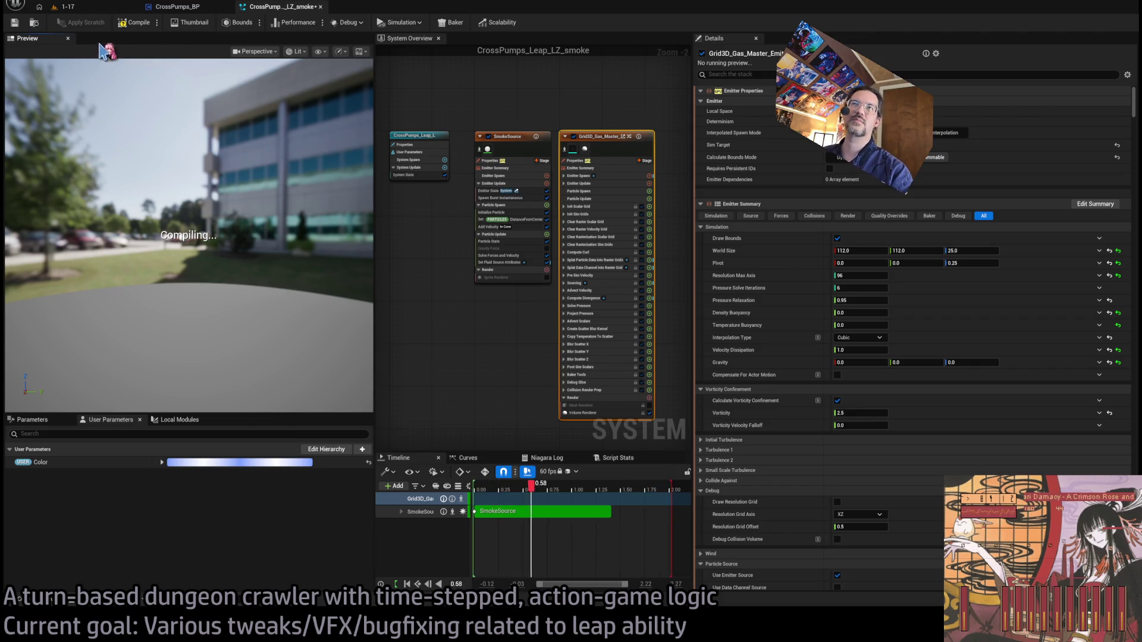
left_click(84, 9)
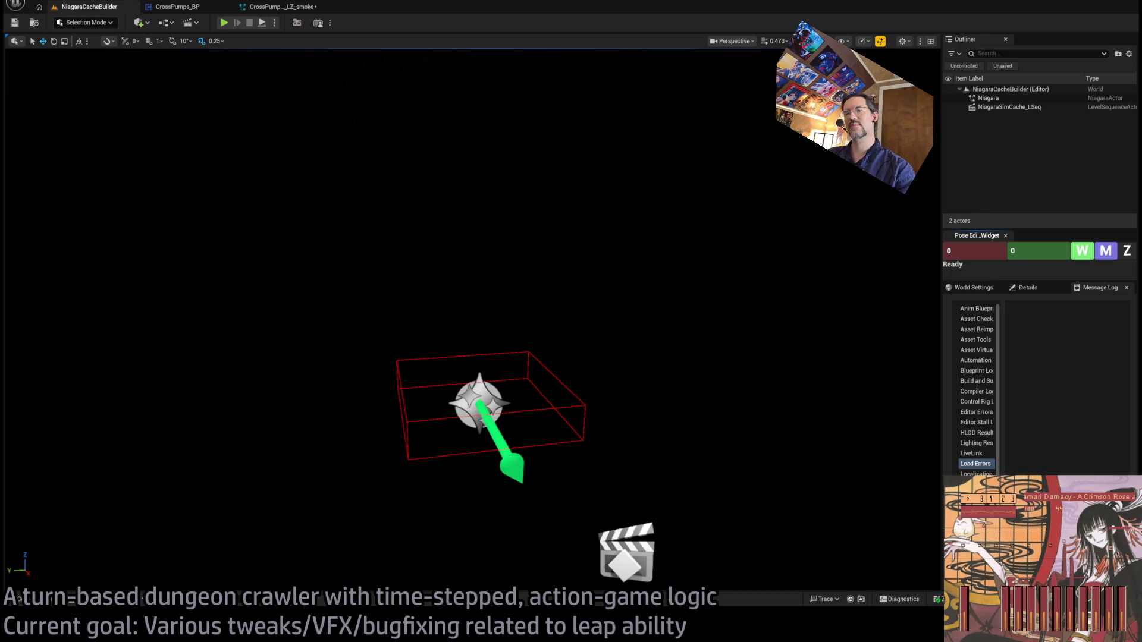
- Review the GLD: To-Do document, then open a fresh browser tab on the Google start page
key("alt+Tab")
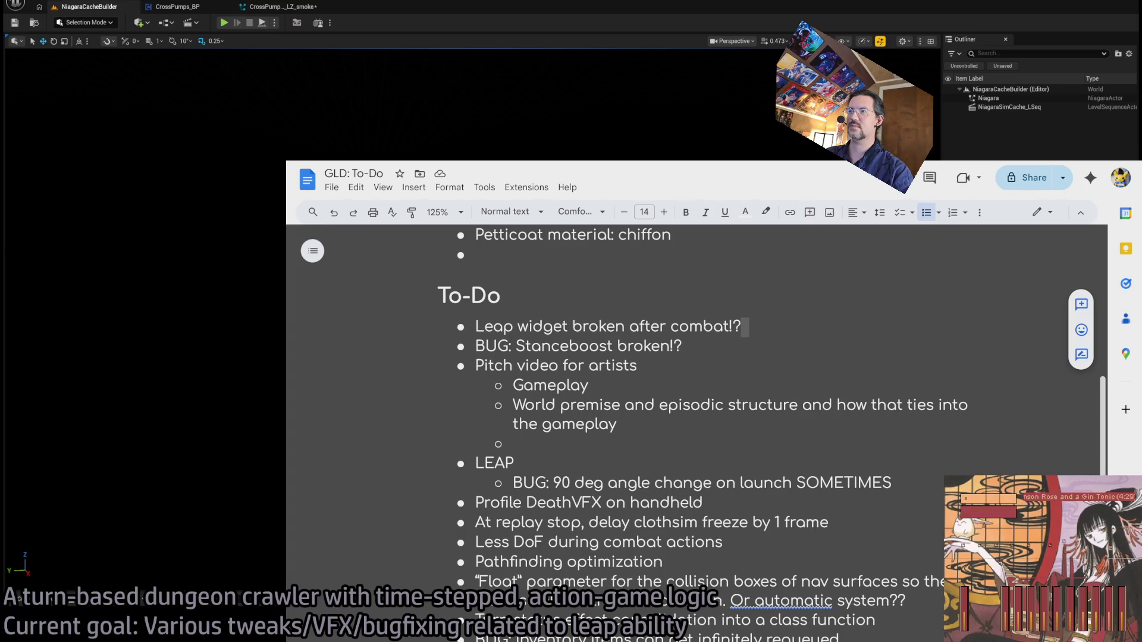
left_click(538, 180)
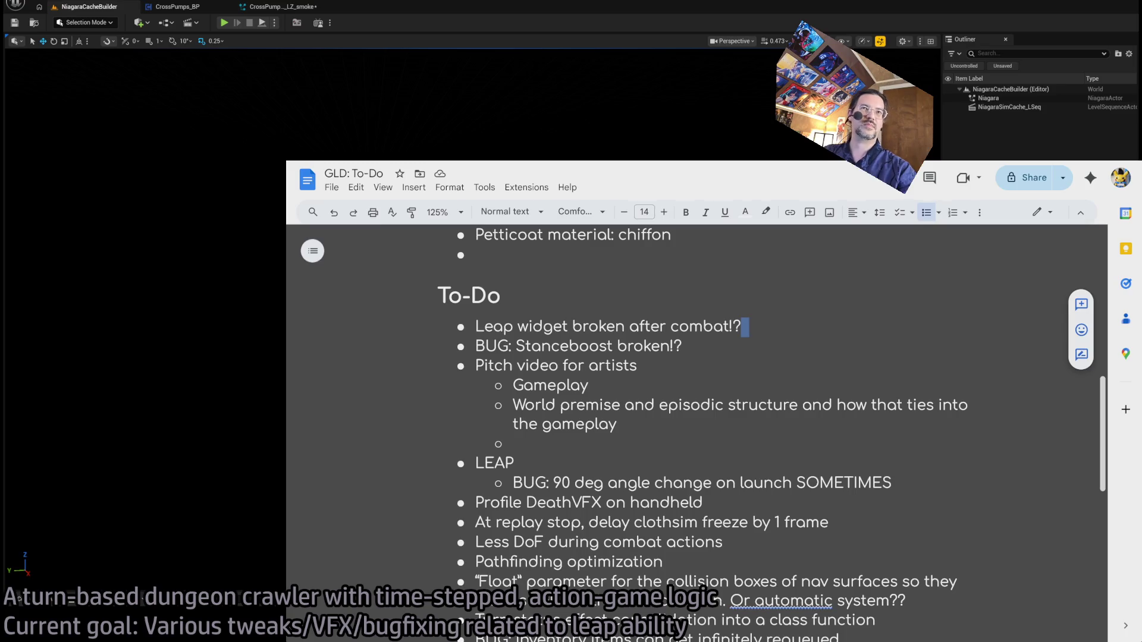
key("ctrl+t")
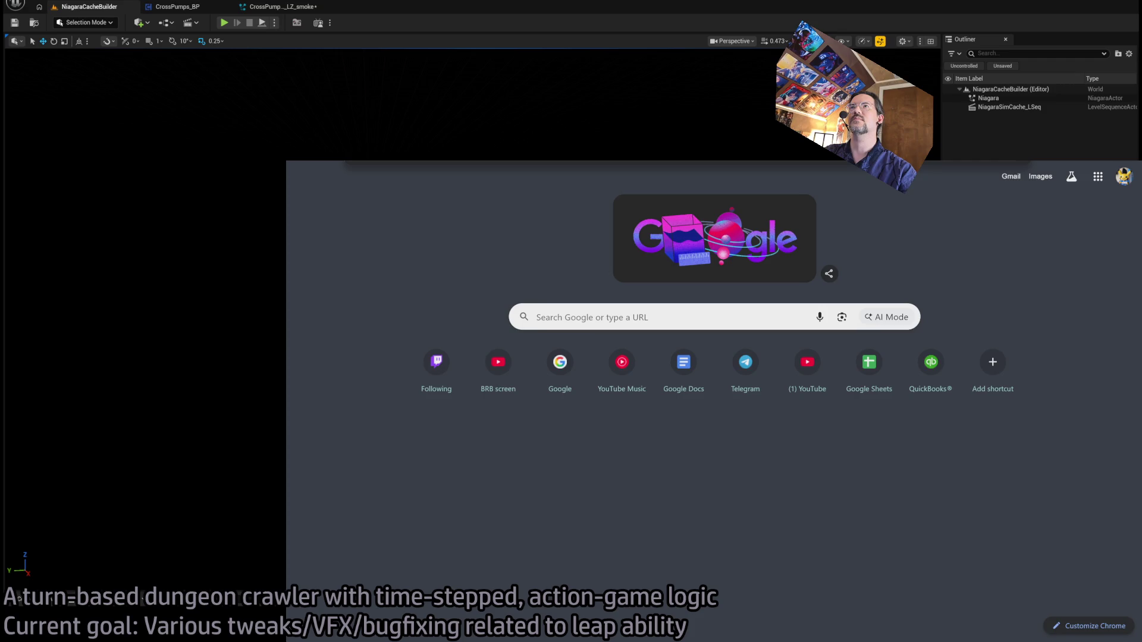
- Search YouTube for Pizzicato Five DJ videos and play the Pizzicato Five - CDJ video further along
key("Return")
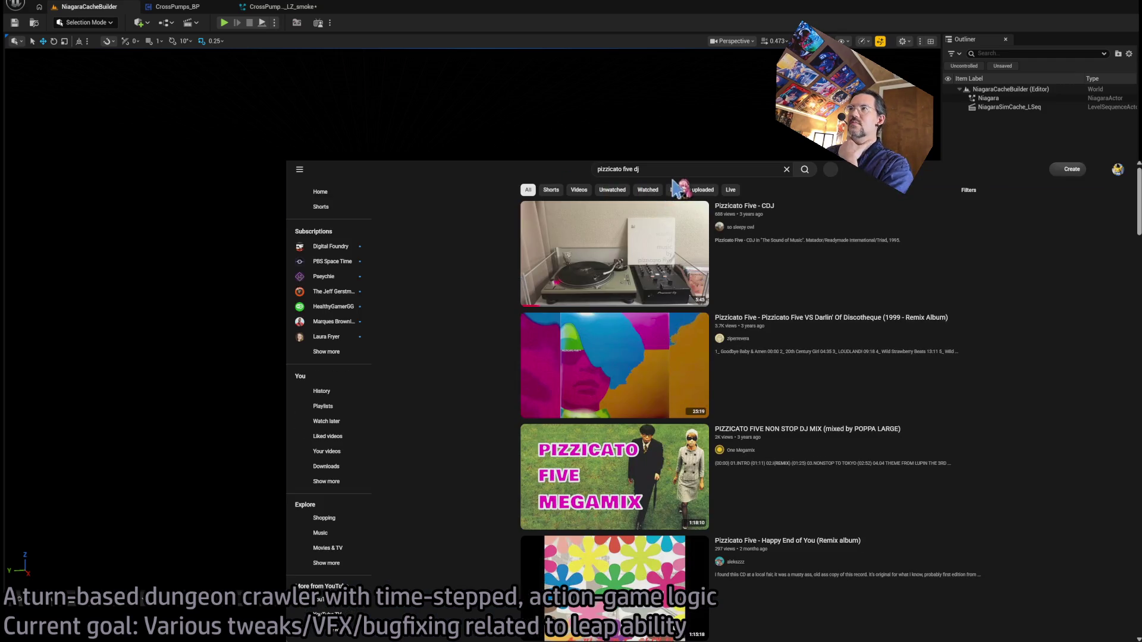
left_click(785, 216)
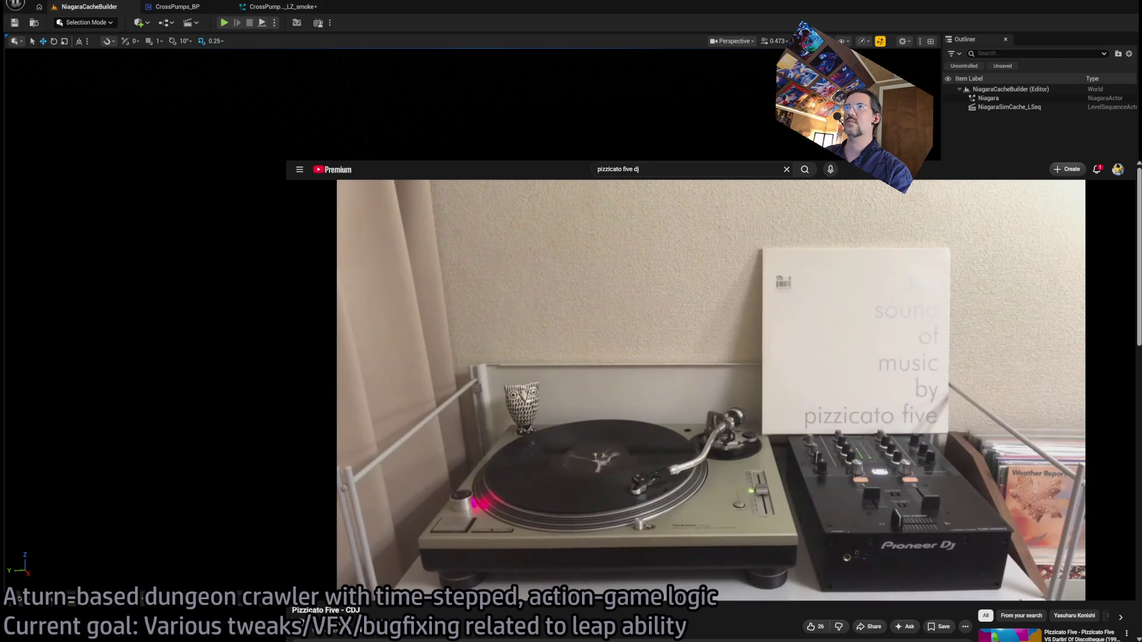
left_click(493, 552)
left_click(498, 578)
left_click(301, 591)
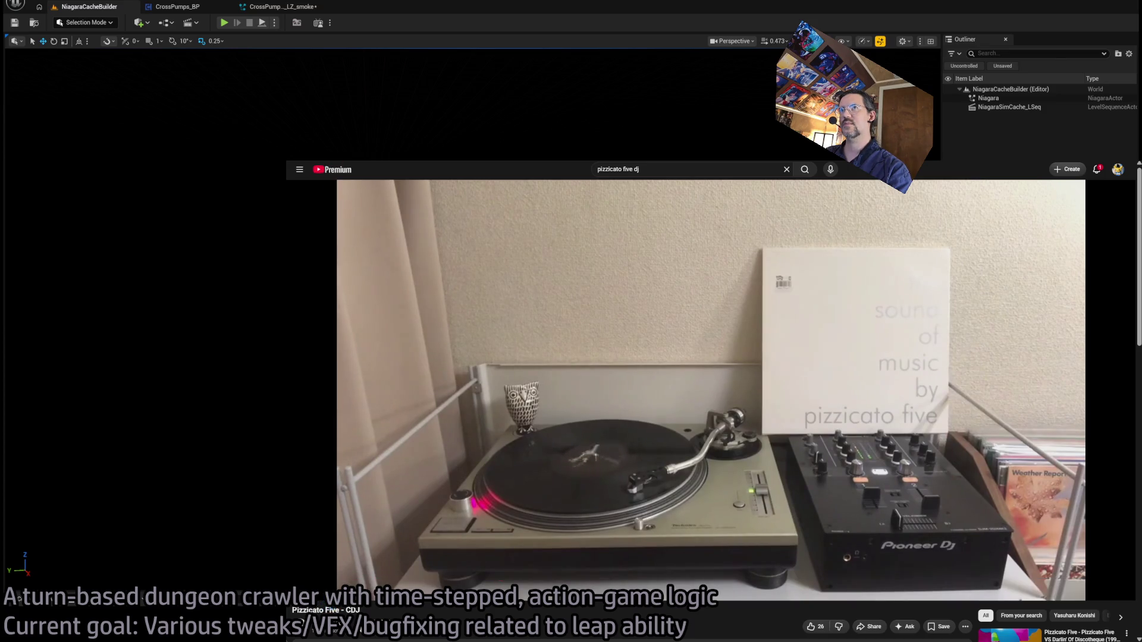
- Refine the search toward 'pizzicato five cdj' and jump ahead in the video
key("alt+Left")
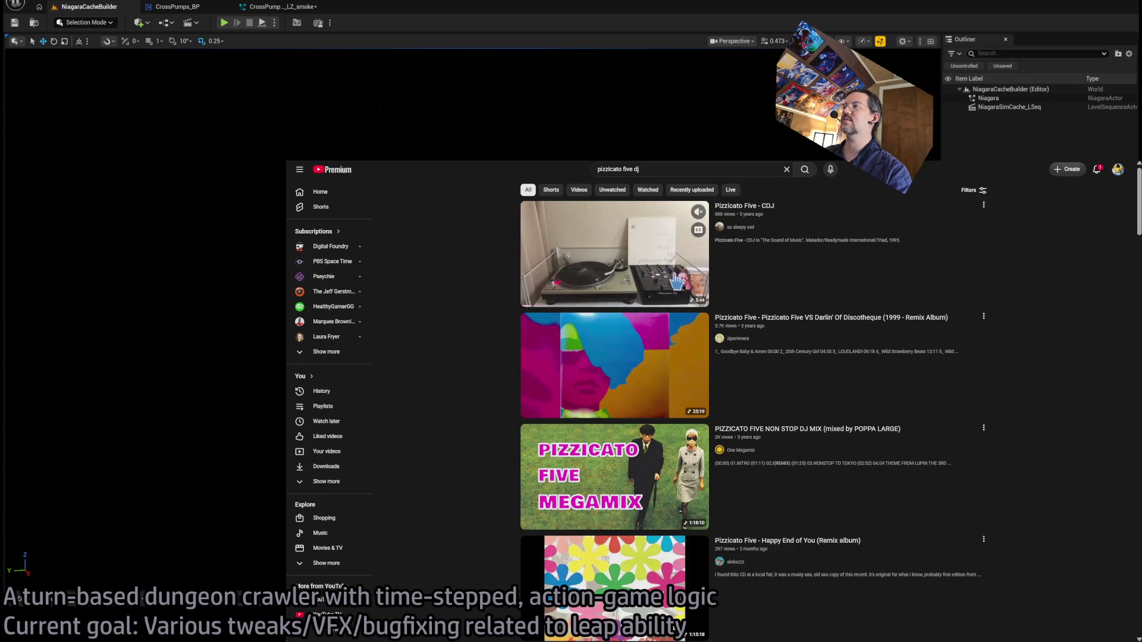
left_click(635, 169)
type("c")
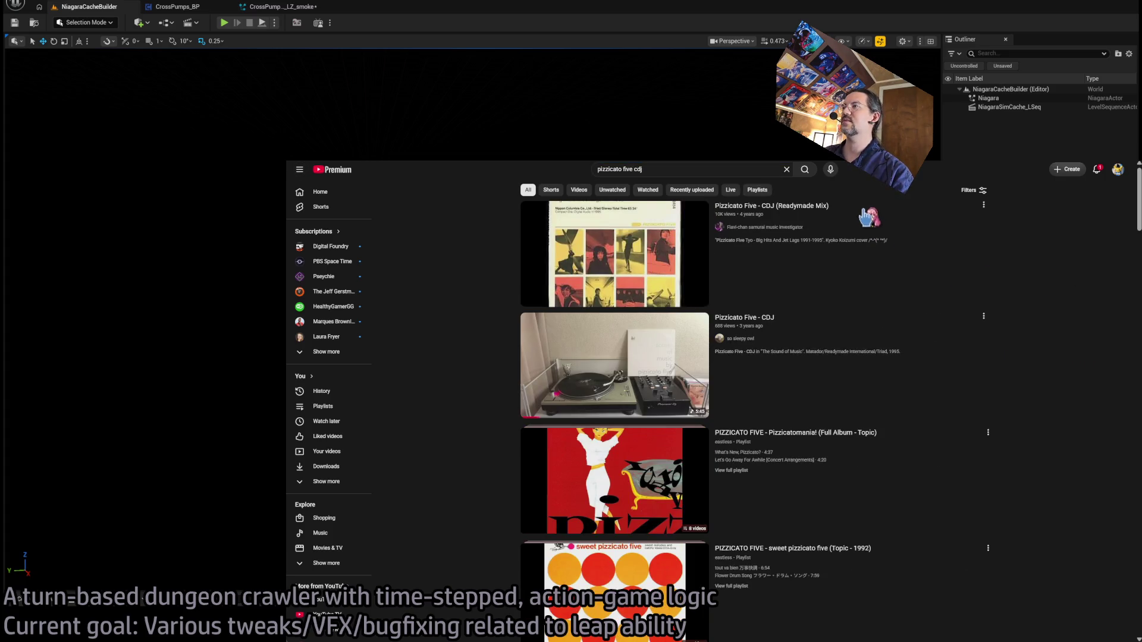
key("ctrl+Tab")
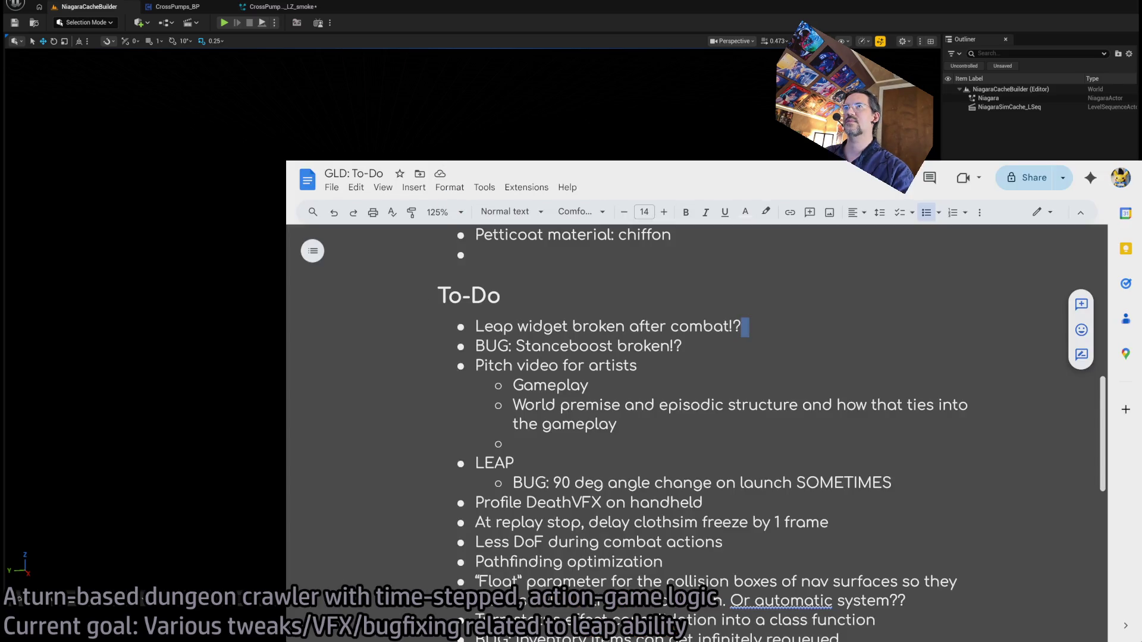
key("ctrl+Tab")
left_click(369, 579)
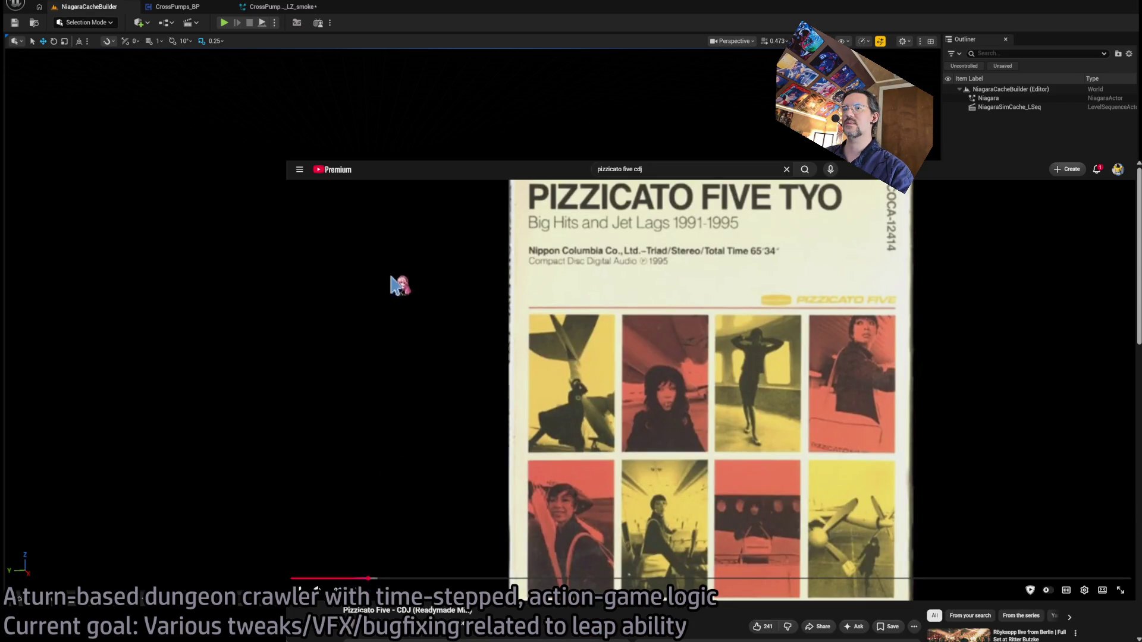
- Go back to the results and browse the so sleepy owl channel's video list
key("alt+Left")
scroll(819, 322, "down", 2)
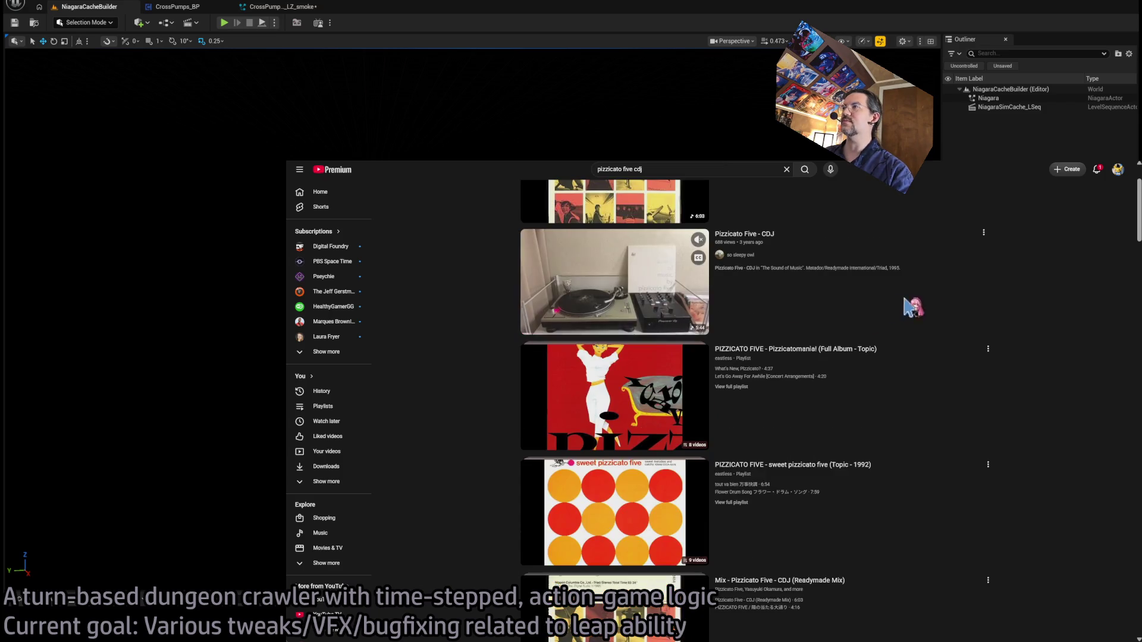
scroll(944, 390, "down", 9)
scroll(944, 390, "up", 3)
scroll(937, 386, "up", 8)
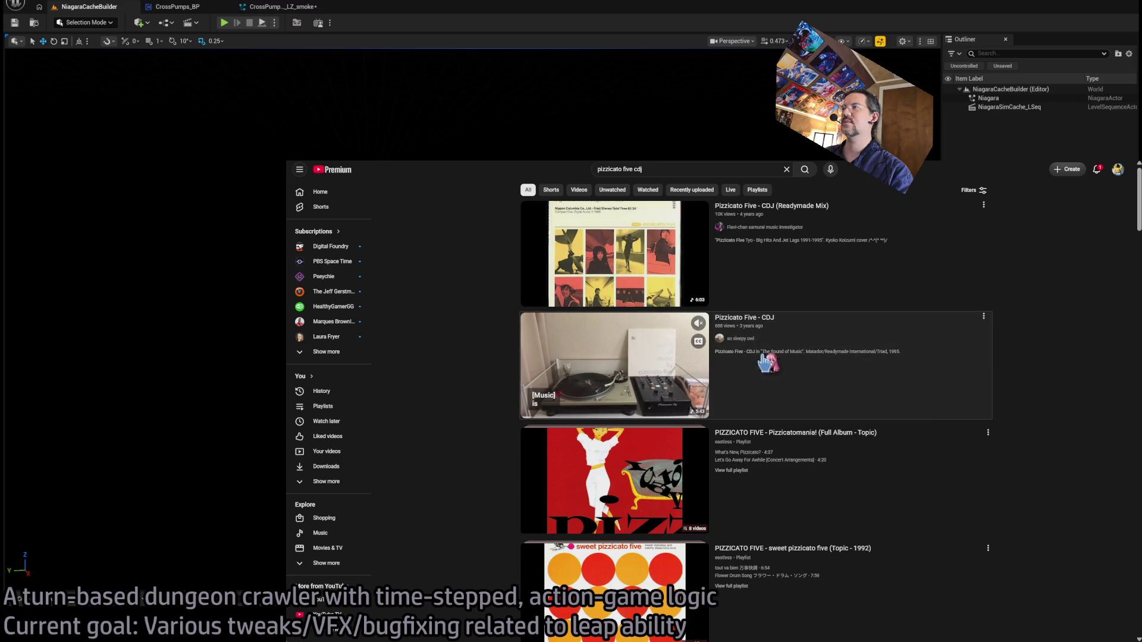
left_click(738, 339)
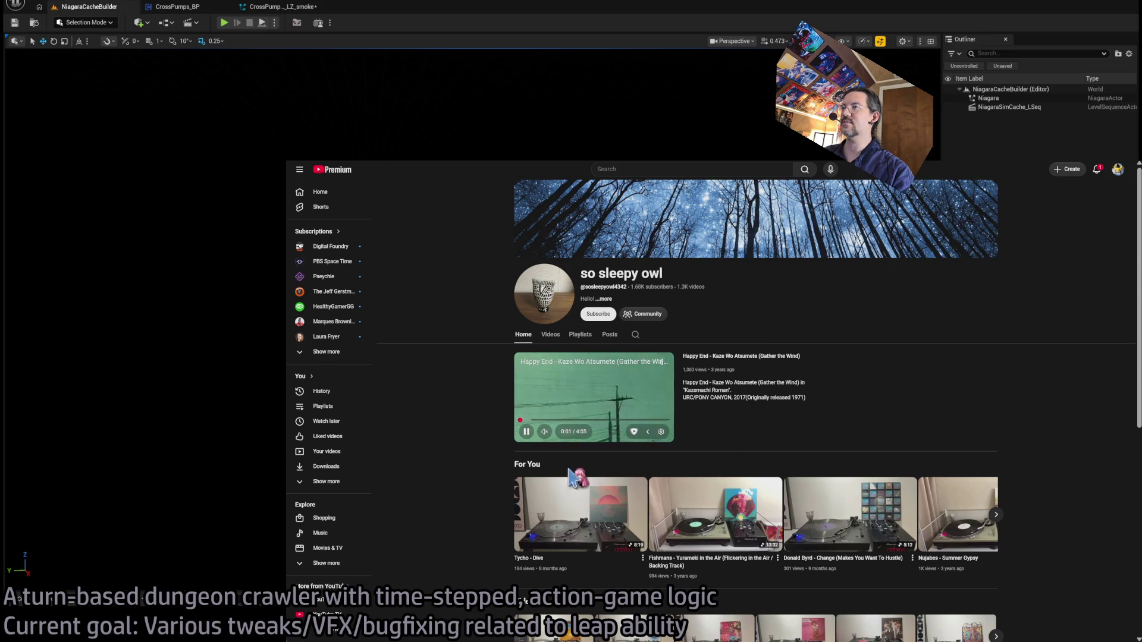
left_click(550, 334)
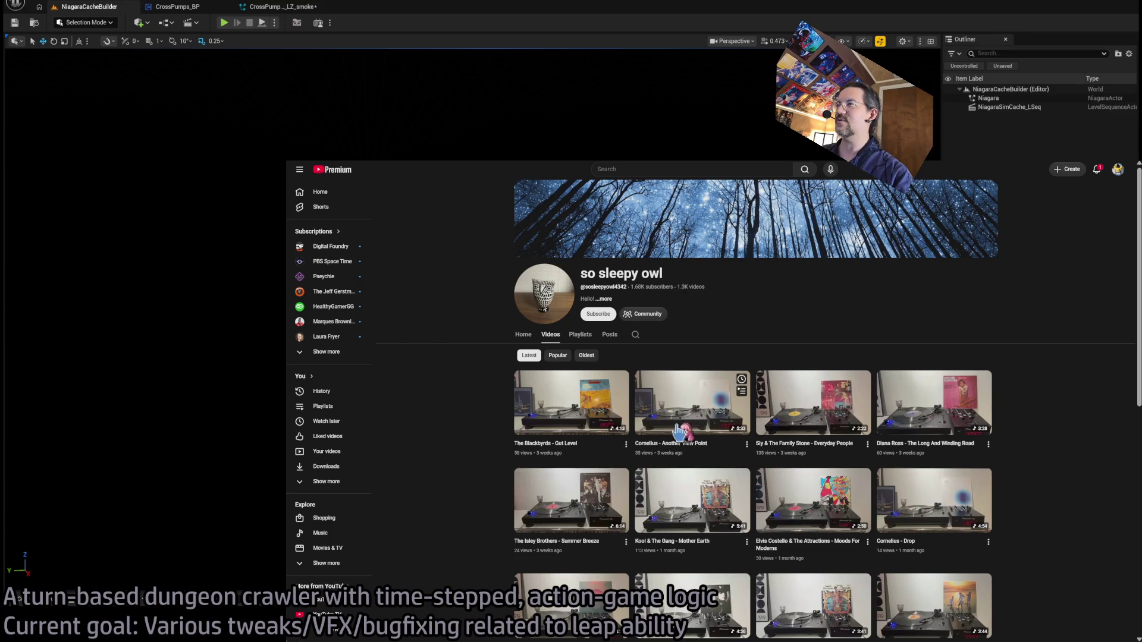
scroll(589, 392, "down", 2)
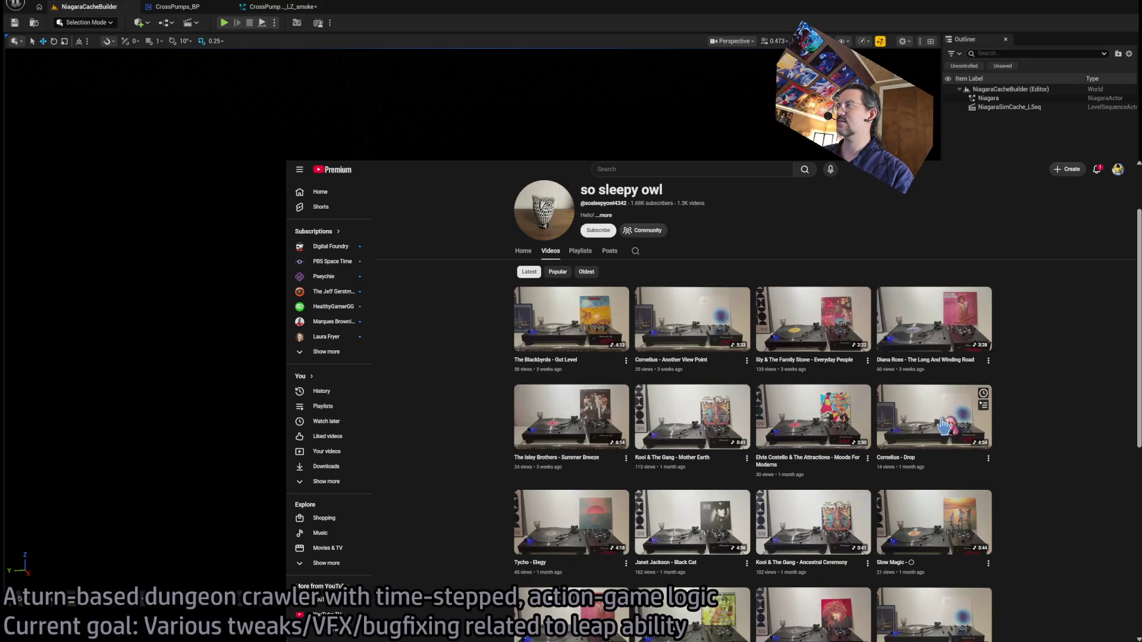
scroll(886, 497, "down", 3)
scroll(863, 440, "down", 3)
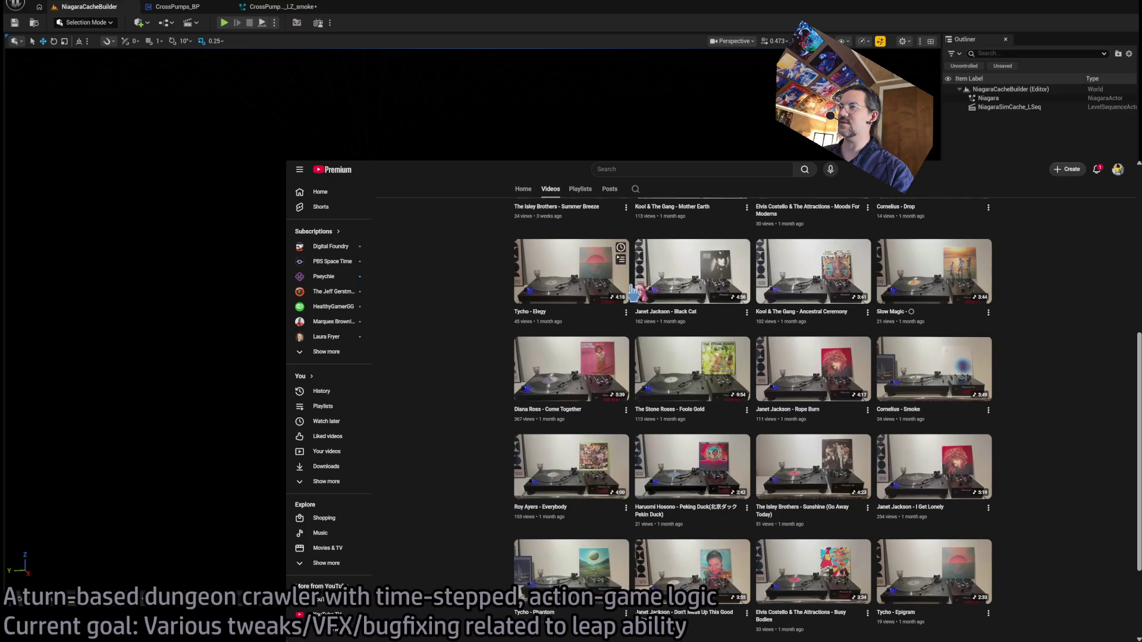
scroll(690, 455, "down", 4)
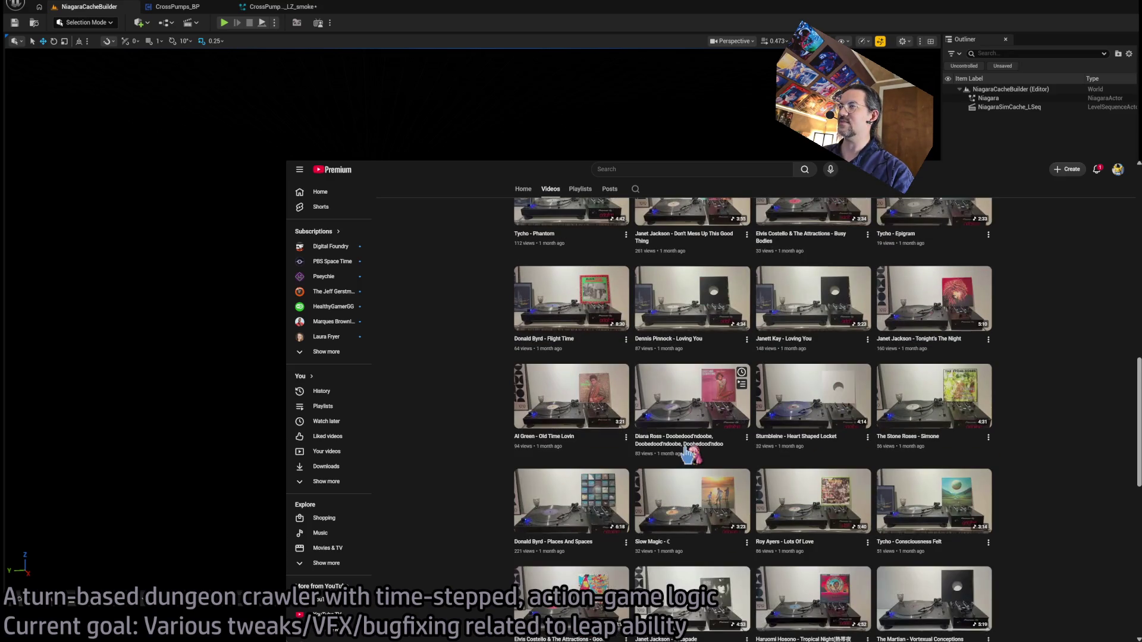
scroll(690, 455, "up", 12)
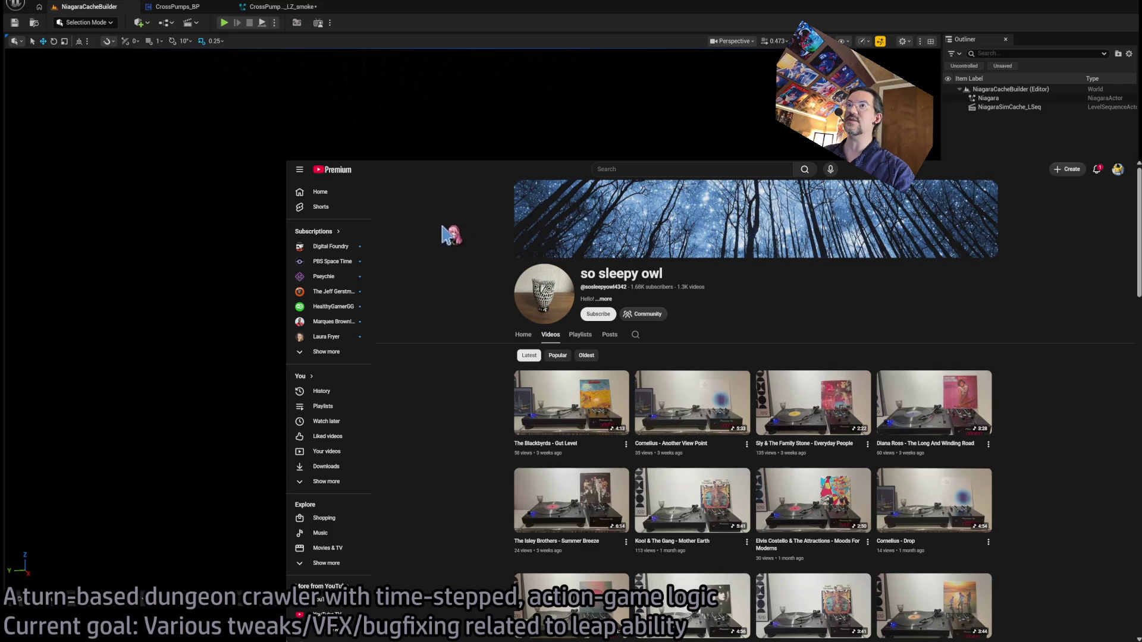
- Search YouTube for 'so sleepy owl pizzicato' and look through the results
left_click(643, 169)
type("so sleepy owl p")
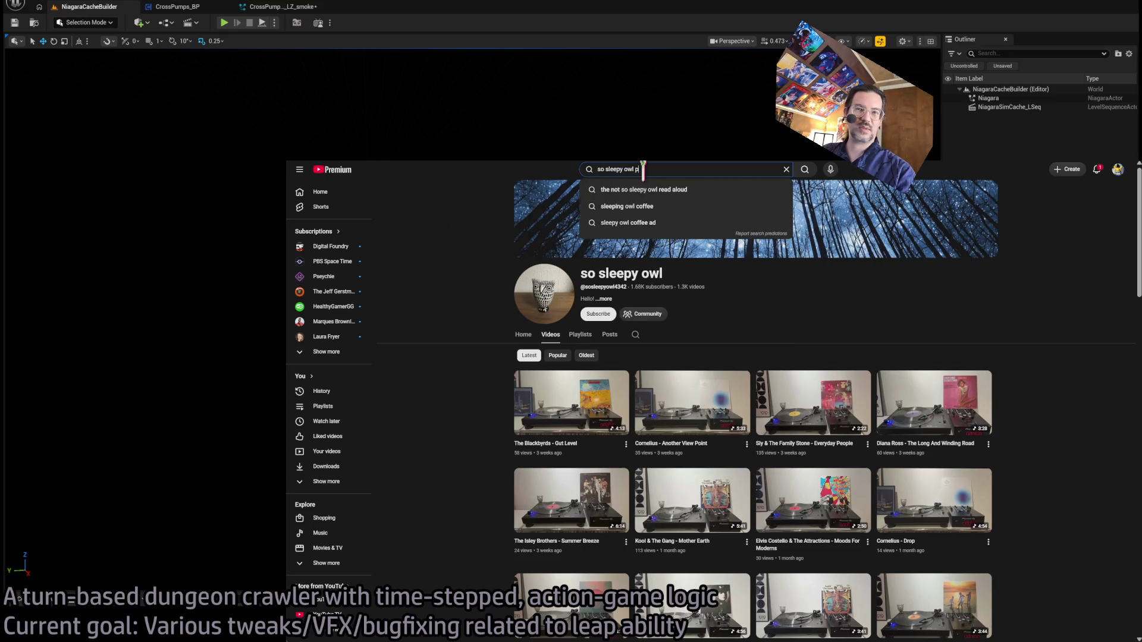
type("izzicato")
key("Return")
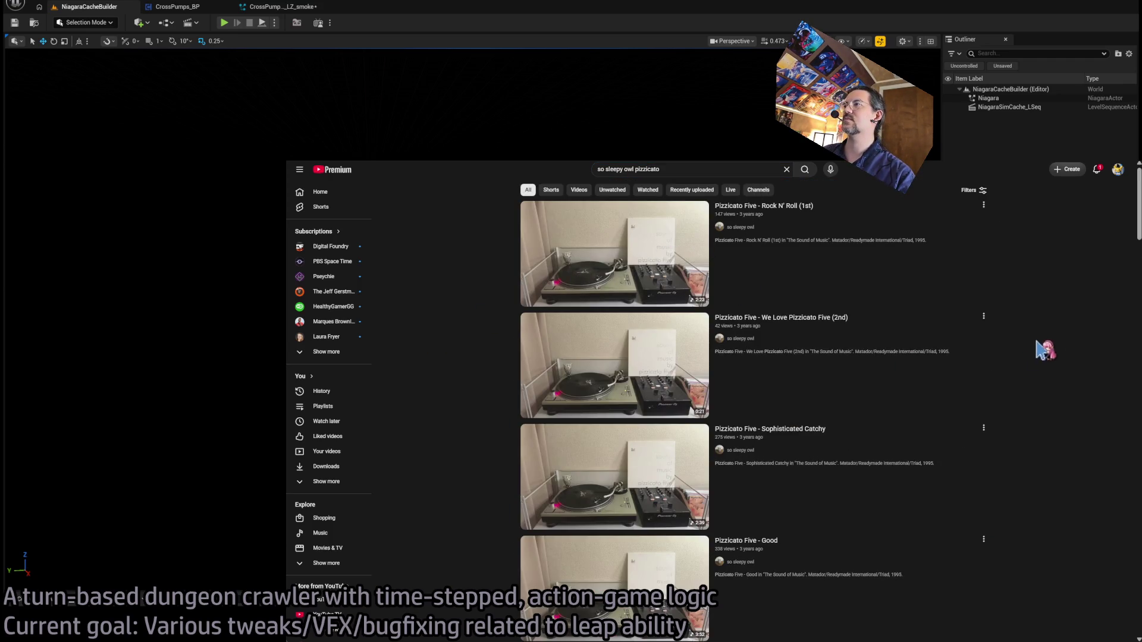
scroll(1041, 369, "down", 5)
scroll(1089, 449, "down", 9)
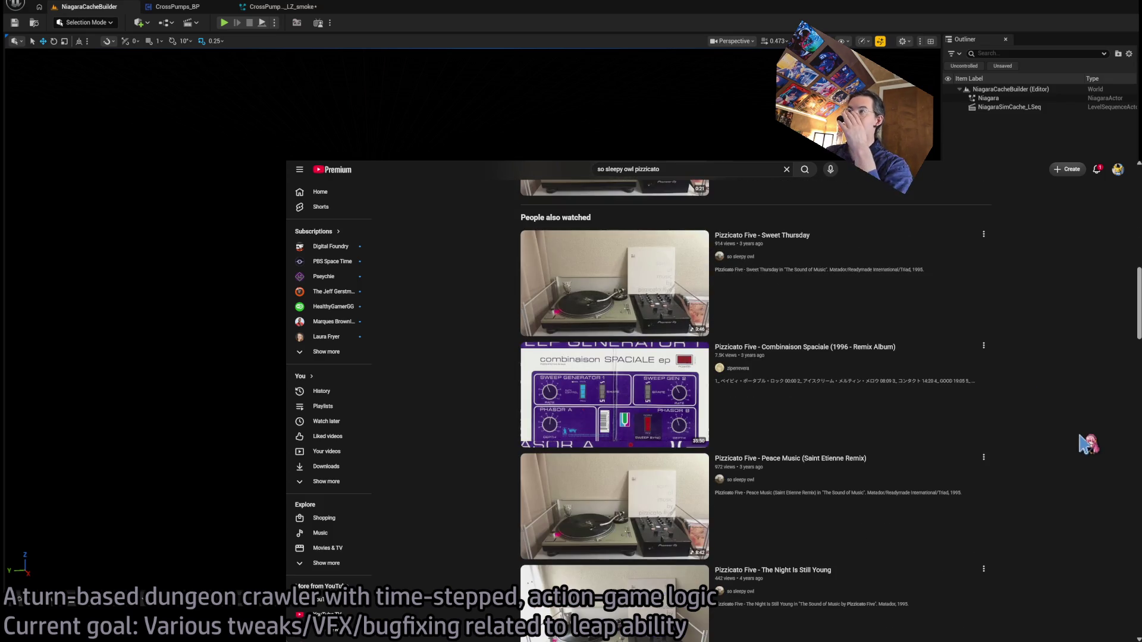
scroll(1083, 458, "down", 10)
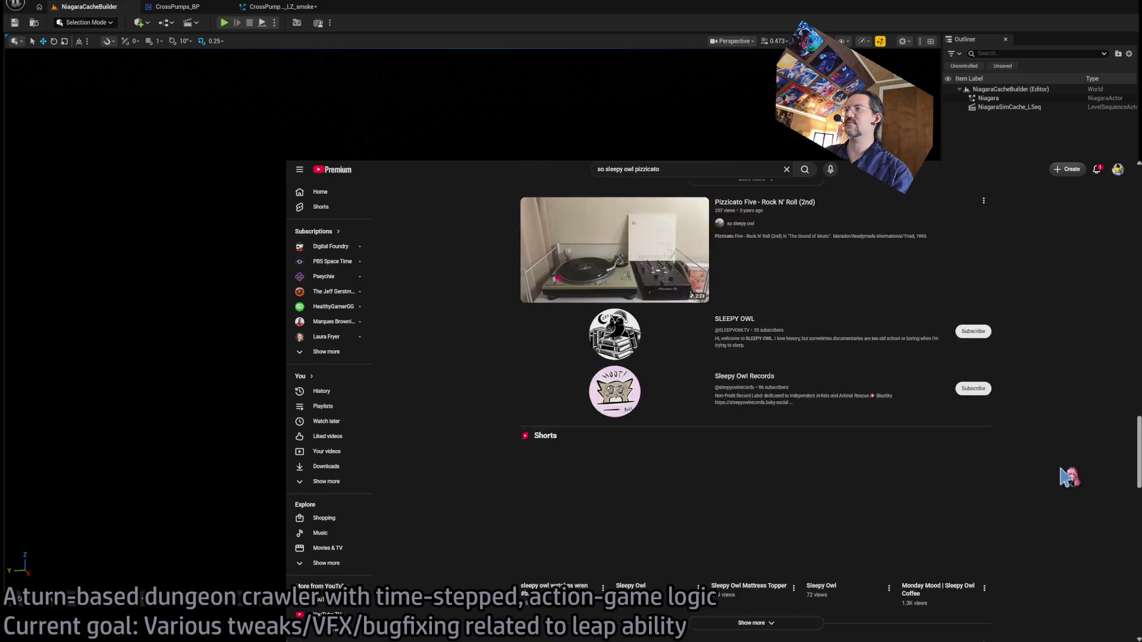
scroll(1070, 468, "up", 20)
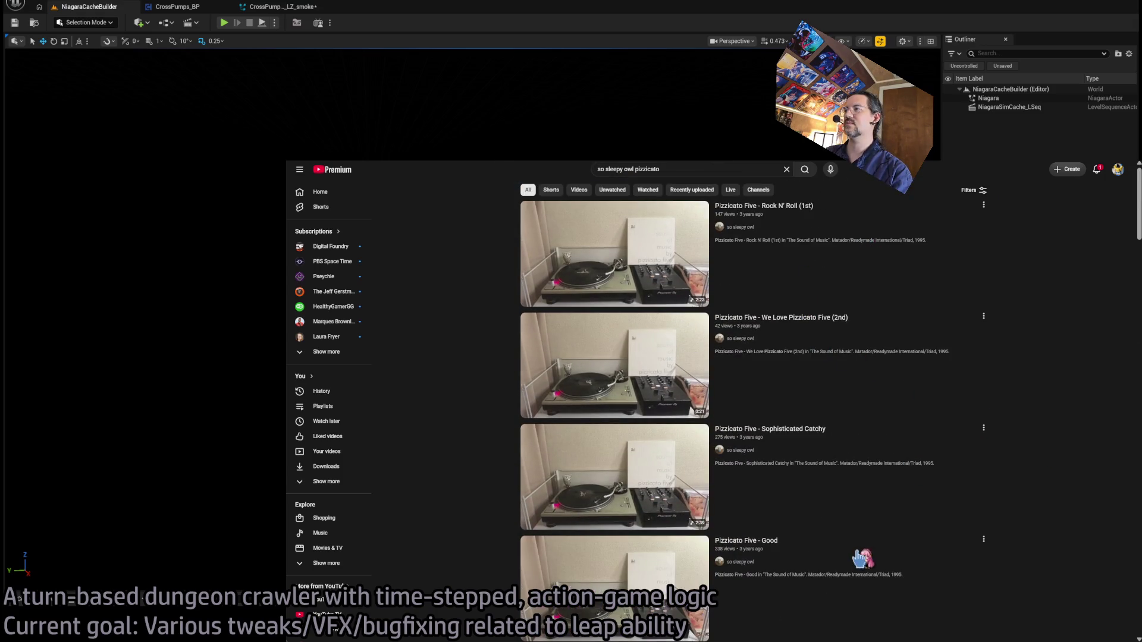
scroll(861, 559, "down", 6)
scroll(890, 423, "up", 4)
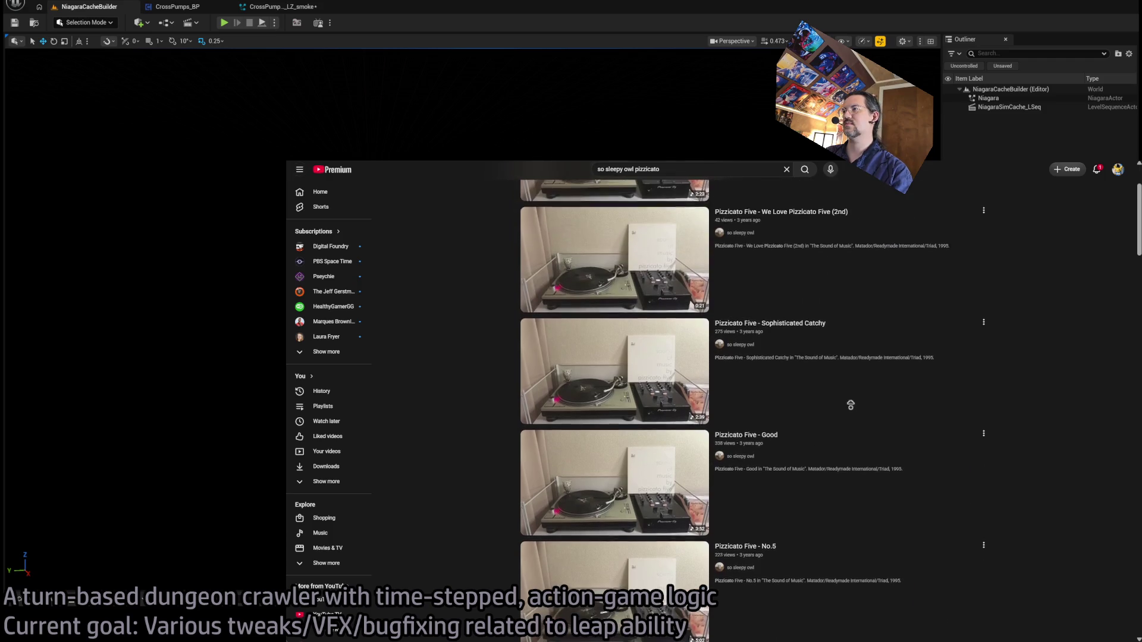
scroll(850, 403, "down", 3)
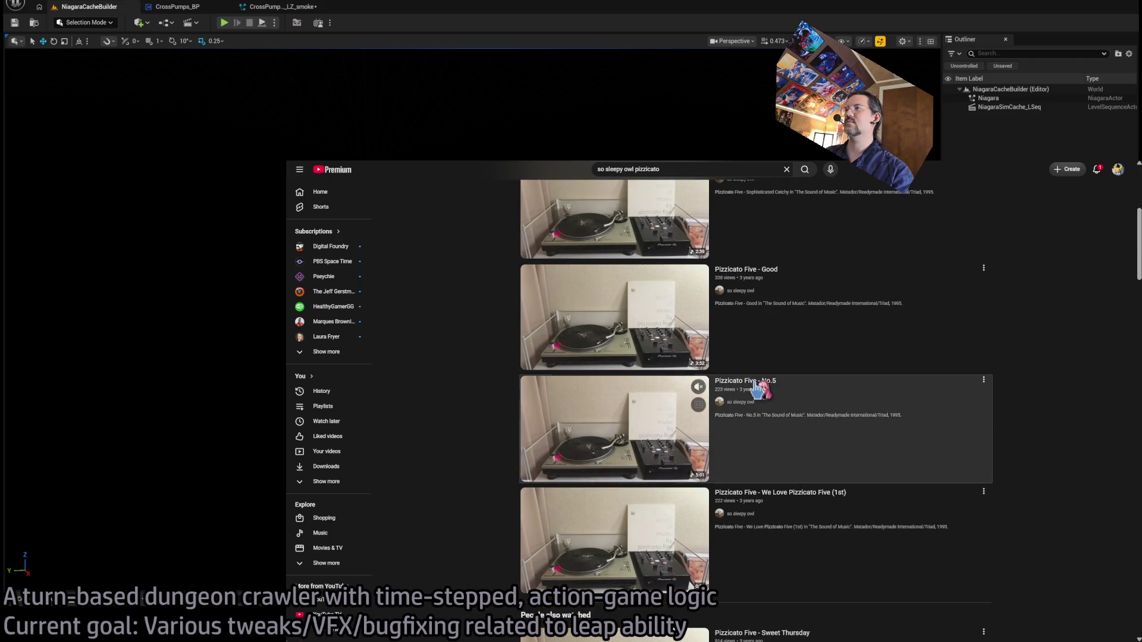
- Play Pizzicato Five - No.5, skipping forward and then restarting it
left_click(757, 386)
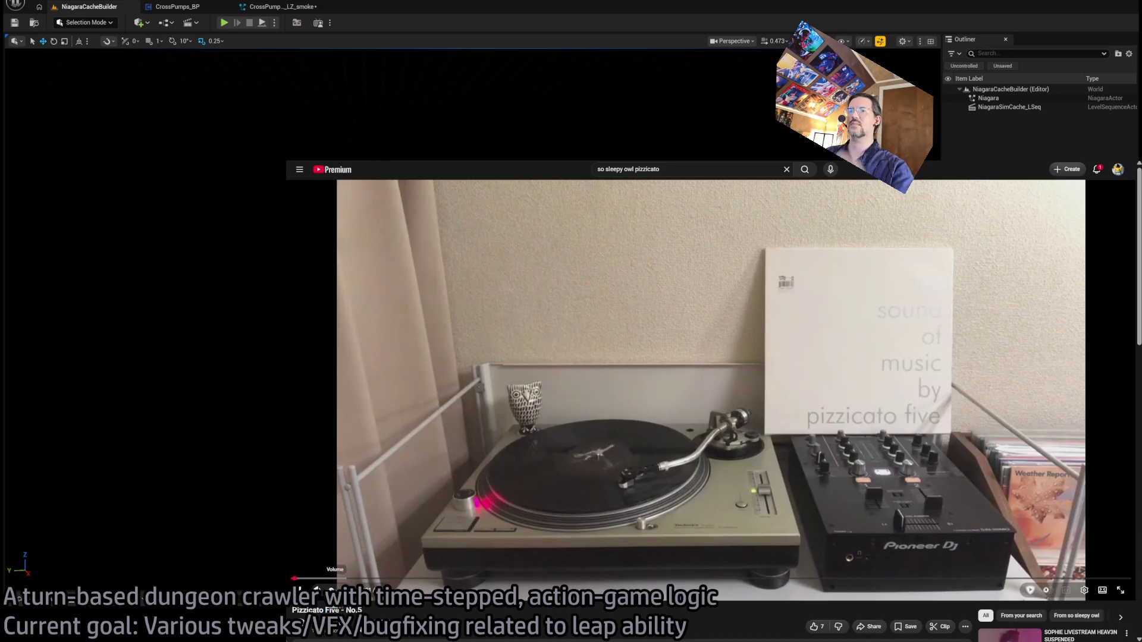
left_click(367, 579)
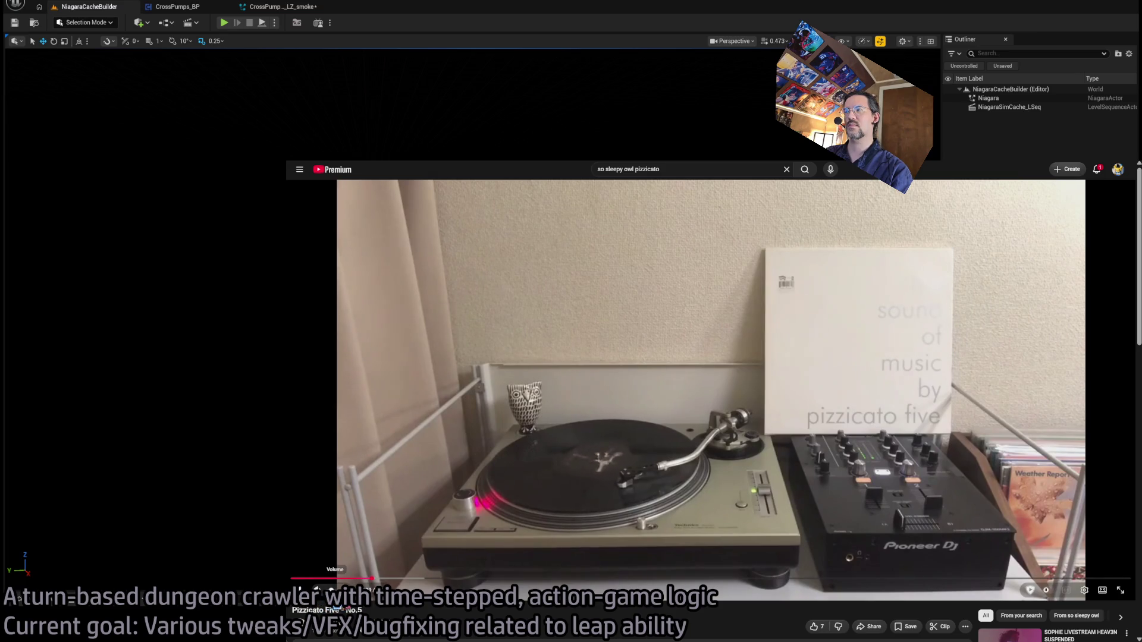
left_click(294, 578)
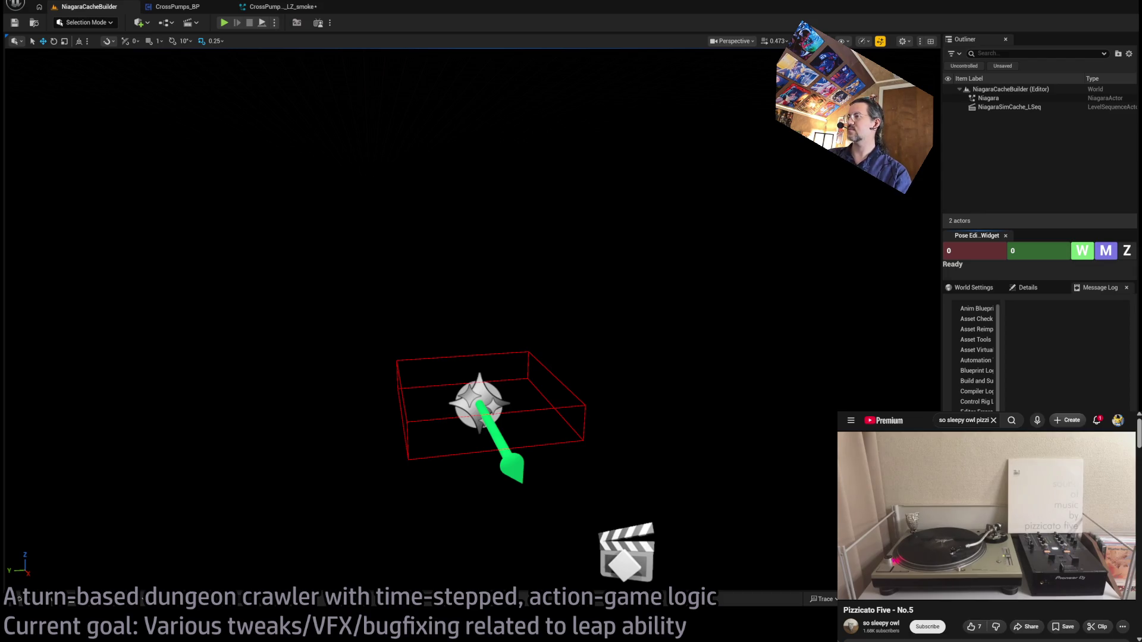
- Select the sim cache track in Sequencer and play the sequence to record the cache
mouse_move(874, 595)
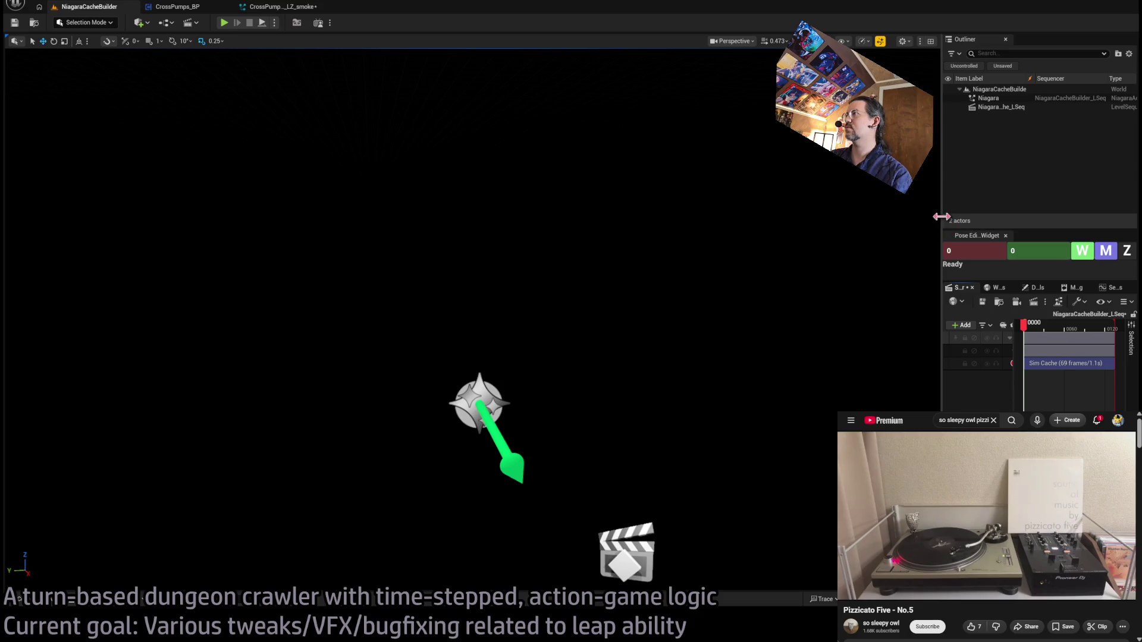
left_click_drag(942, 232, 396, 232)
left_click(599, 354)
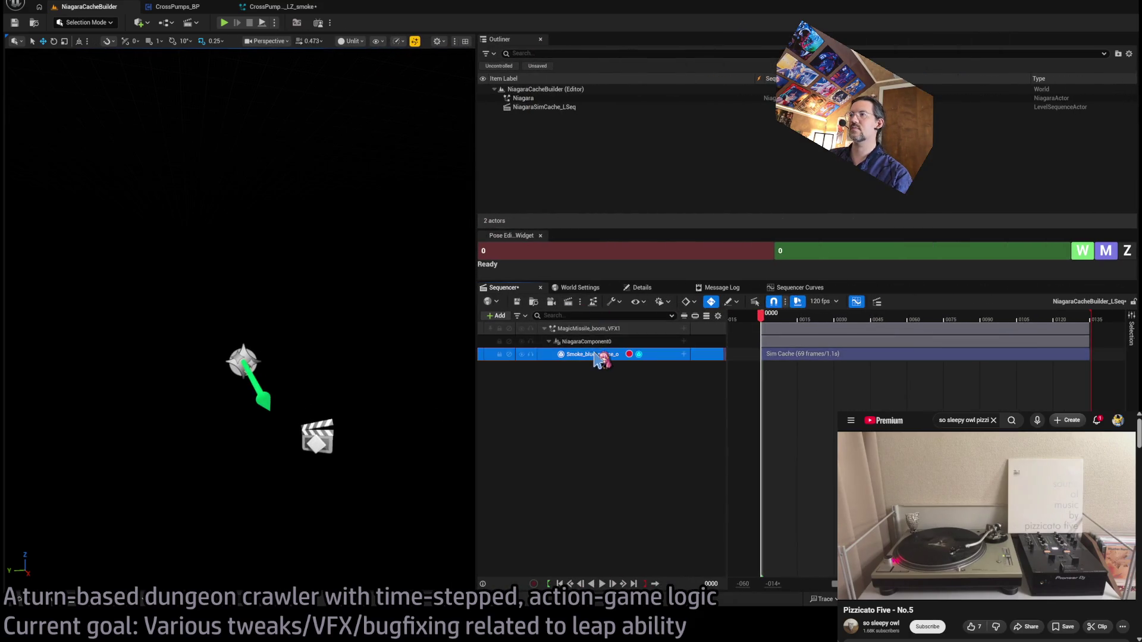
left_click(630, 355)
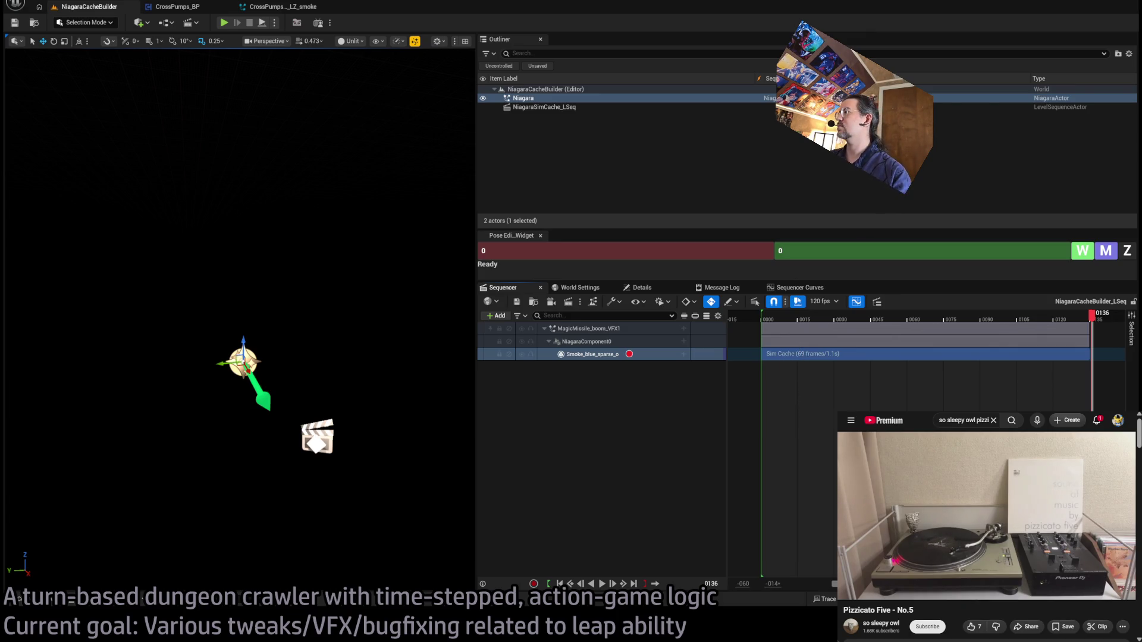
- End the playback range at frame 100 and re-record the shortened cache
left_click(641, 494)
left_click_drag(1096, 325, 1005, 319)
left_click(976, 322)
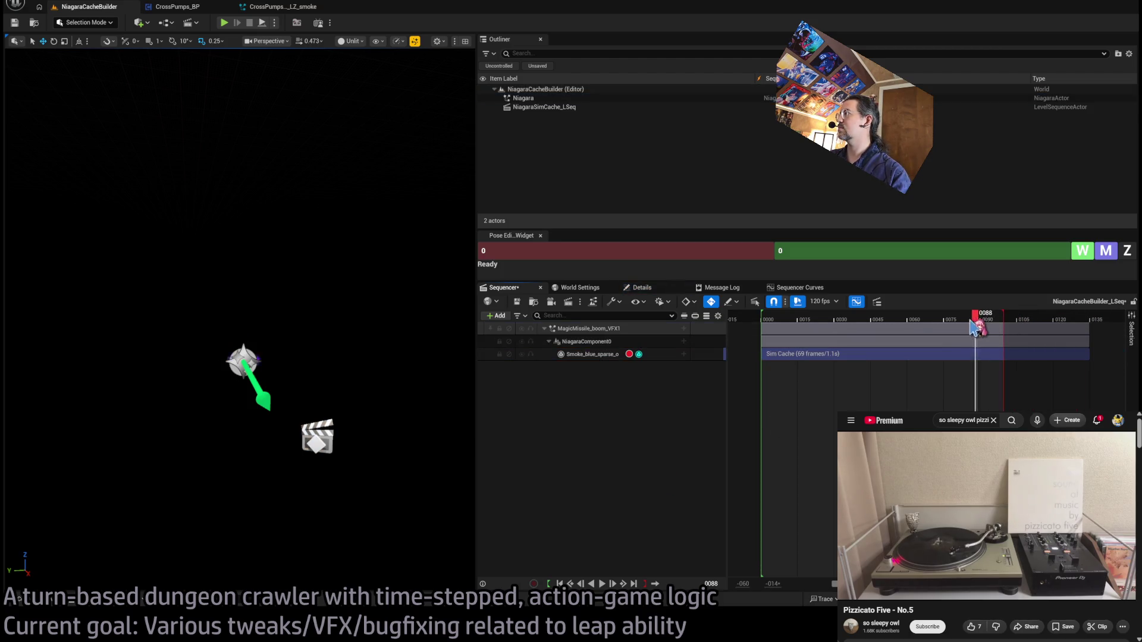
left_click(629, 354)
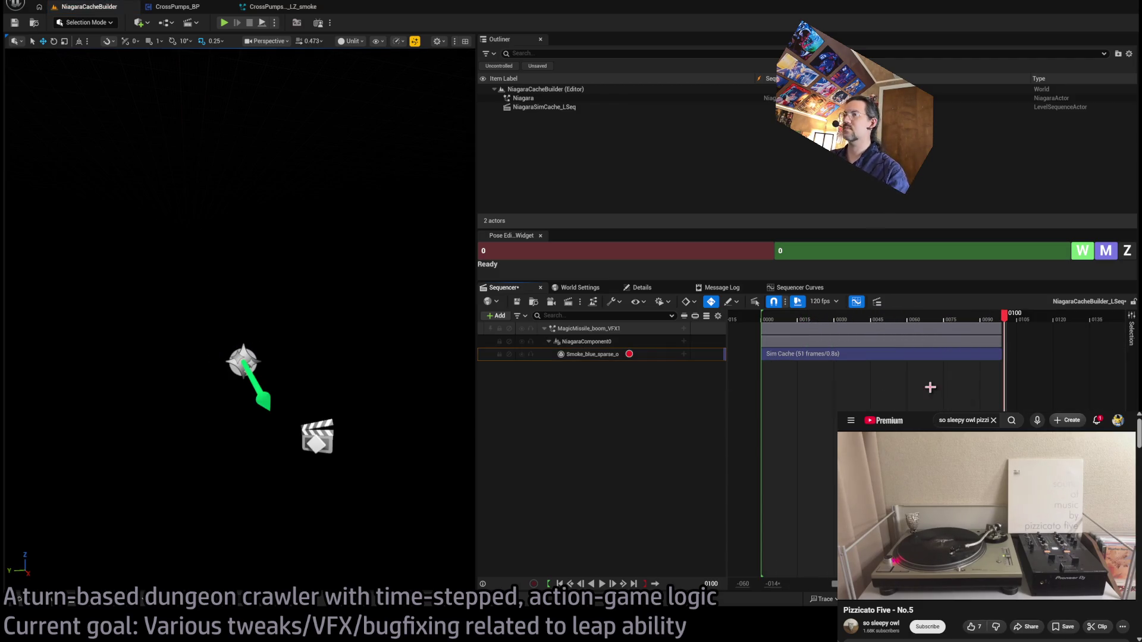
- Inspect the CrossPumps_Leap_LZ_smoke_cache asset, then widen the viewport and play-test level 1-17
left_click(50, 605)
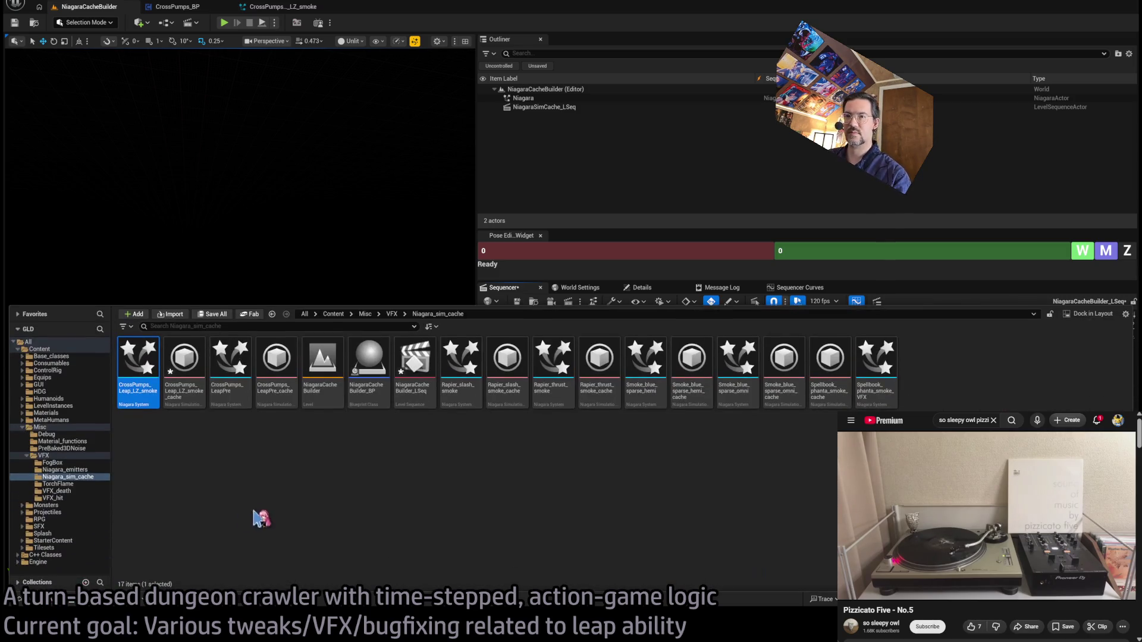
left_click(196, 382)
double_click(196, 381)
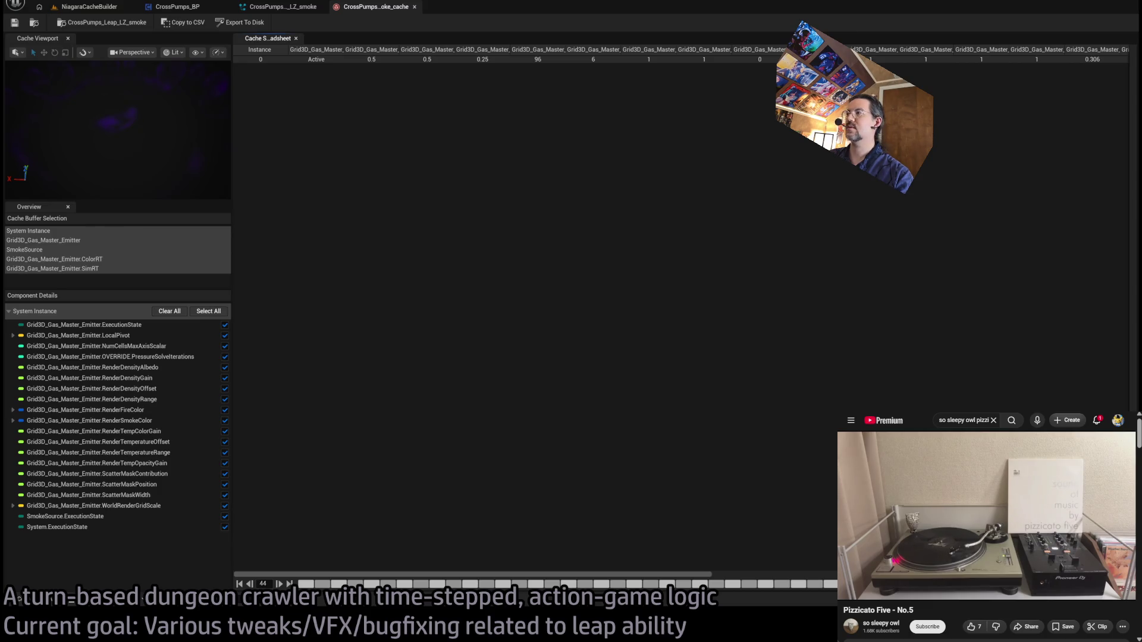
left_click(415, 7)
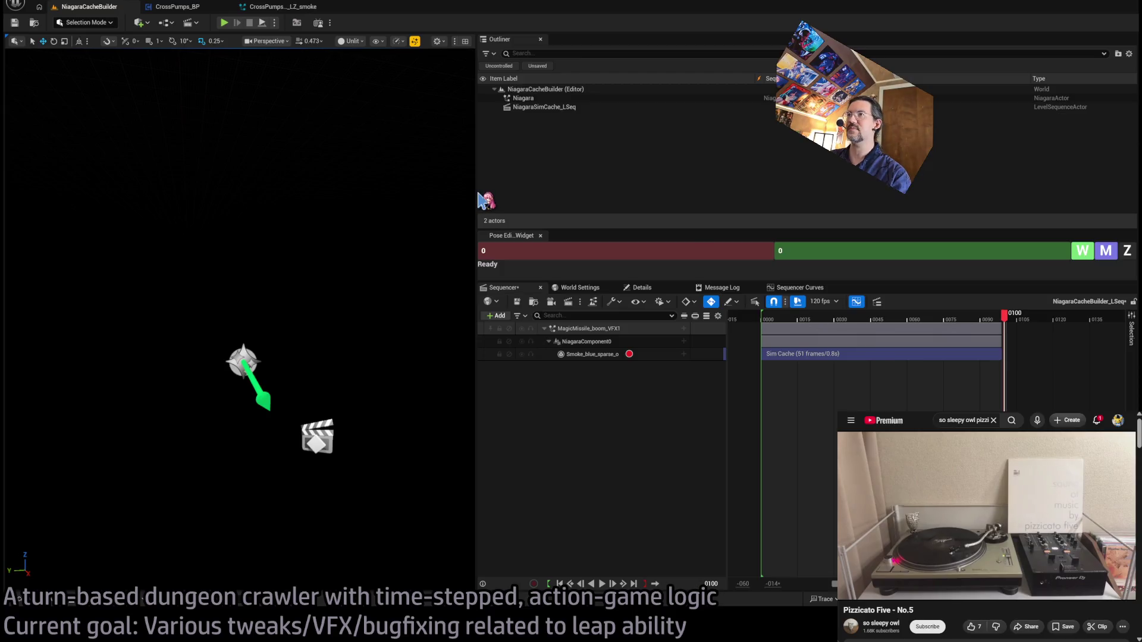
left_click_drag(474, 191, 974, 191)
key("alt+p")
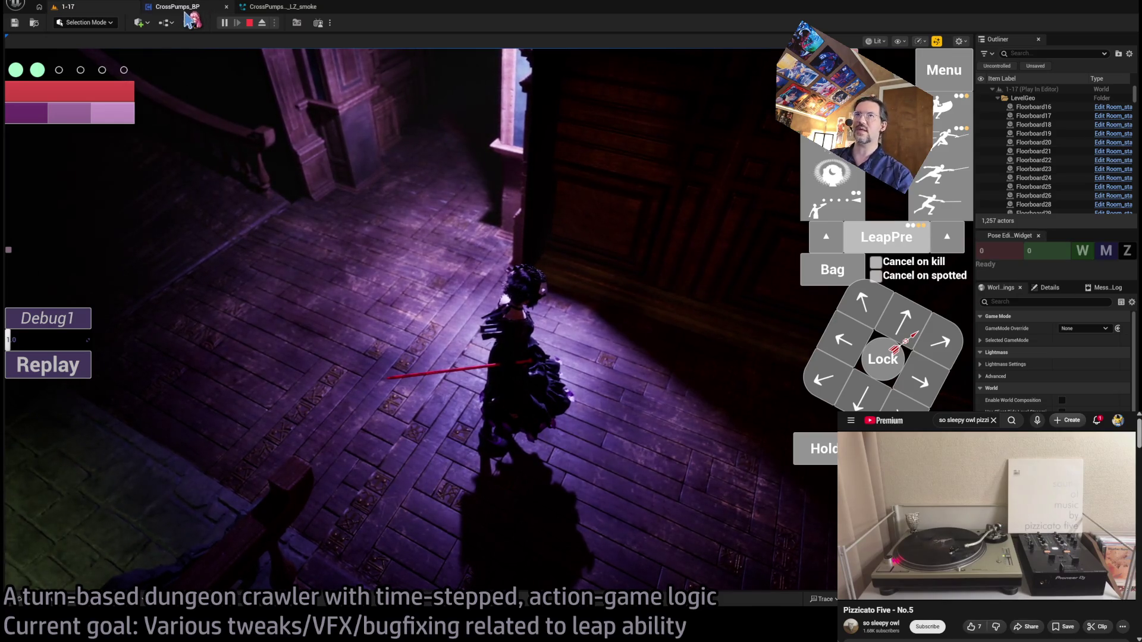
- Feed CrossPumps_BP execution into Spawn System At Location With Cache, compile, and play-test 1-17 again
left_click(252, 23)
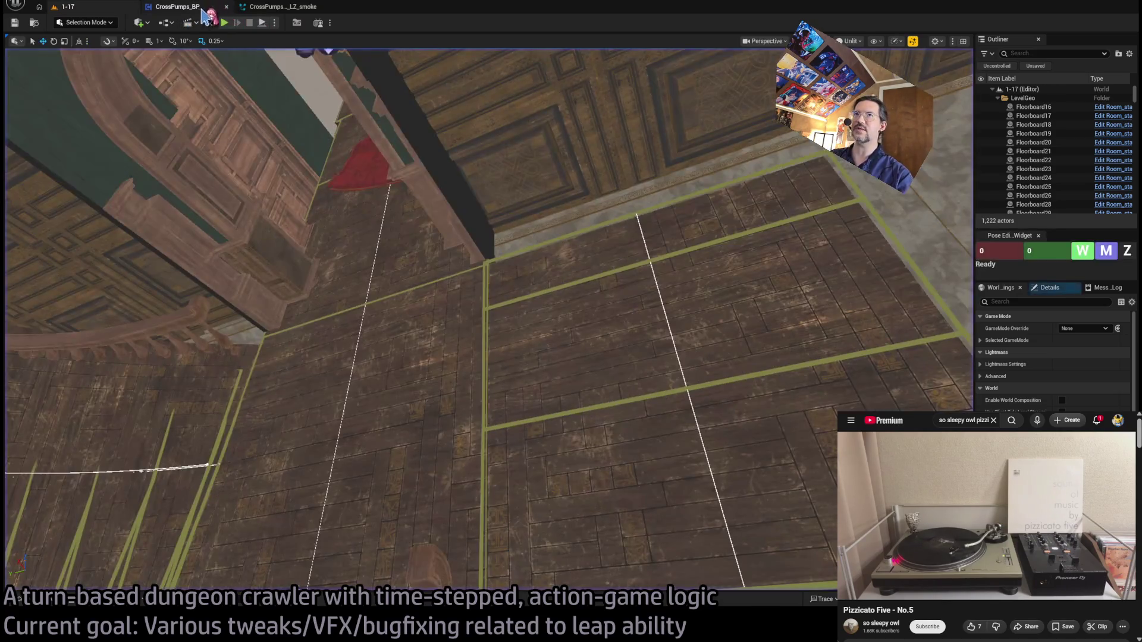
left_click(205, 9)
scroll(506, 190, "down", 3)
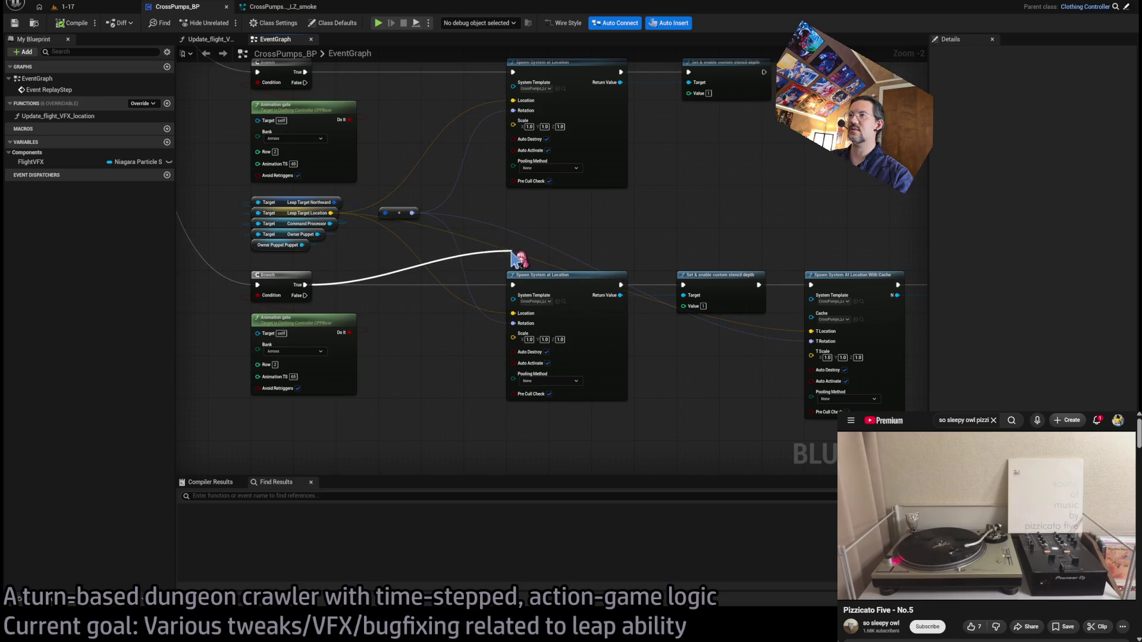
mouse_move(800, 266)
left_mouse_down()
mouse_move(791, 248)
mouse_move(759, 250)
mouse_move(811, 275)
left_mouse_up()
left_click(74, 23)
left_click(66, 7)
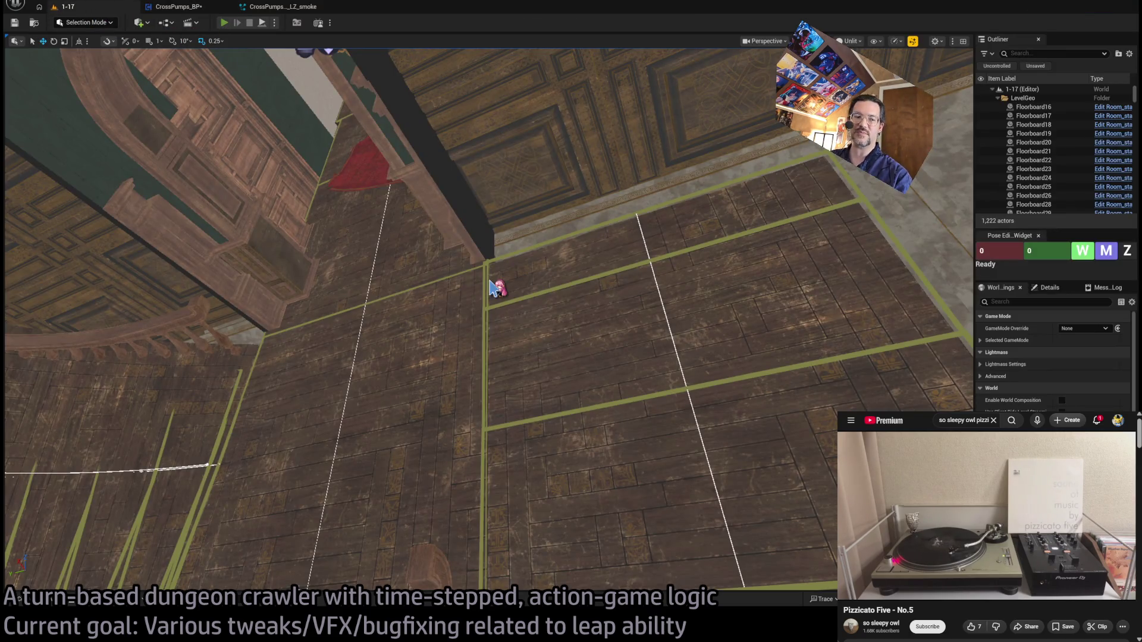
key("alt+p")
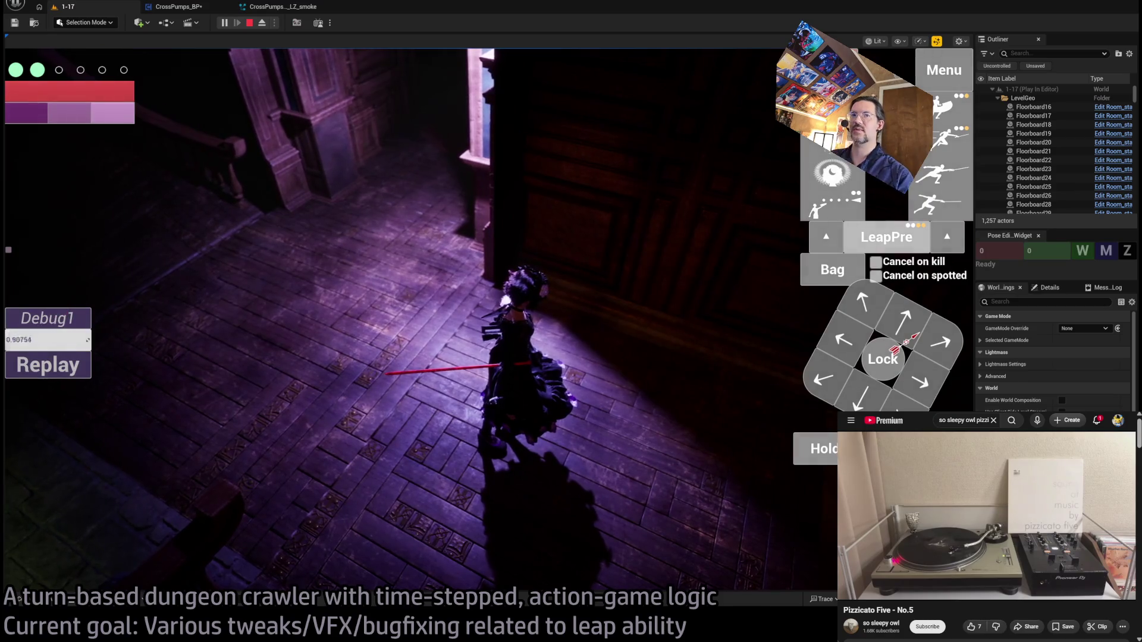
- Replay and perform the leap several times in lit view, then stop the play session
left_click(72, 362)
left_click(627, 302)
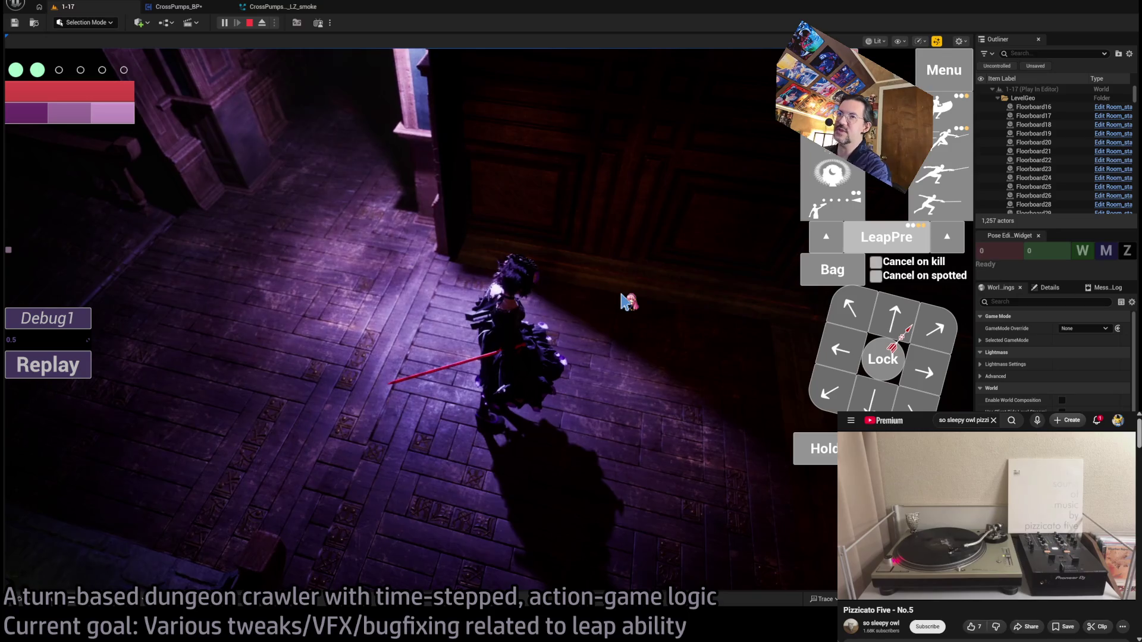
left_click(50, 369)
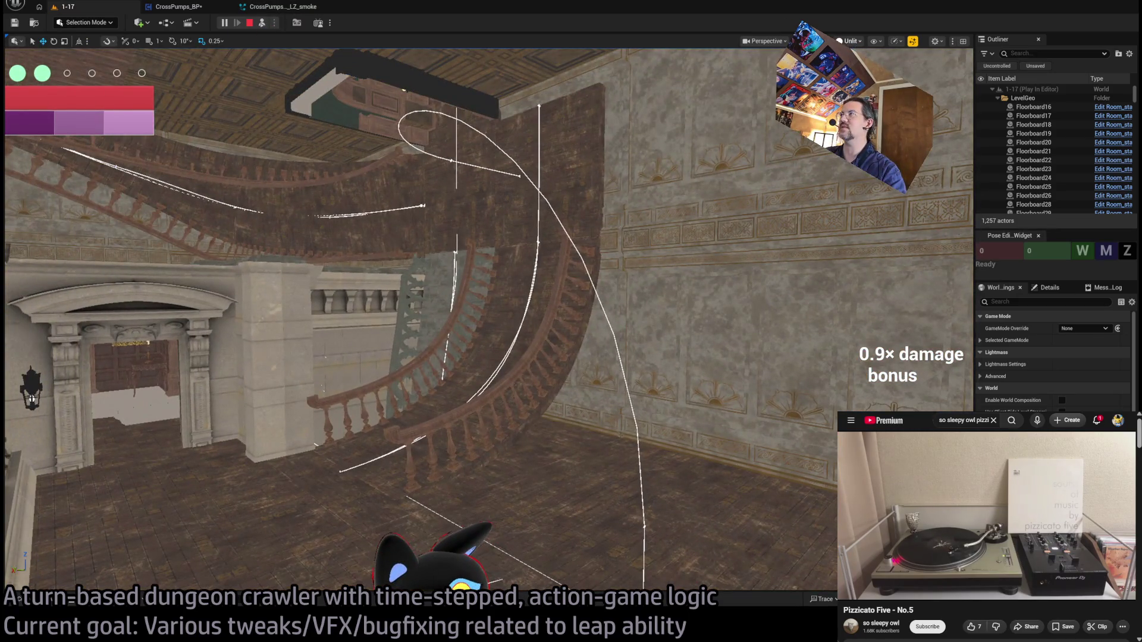
key("alt+4")
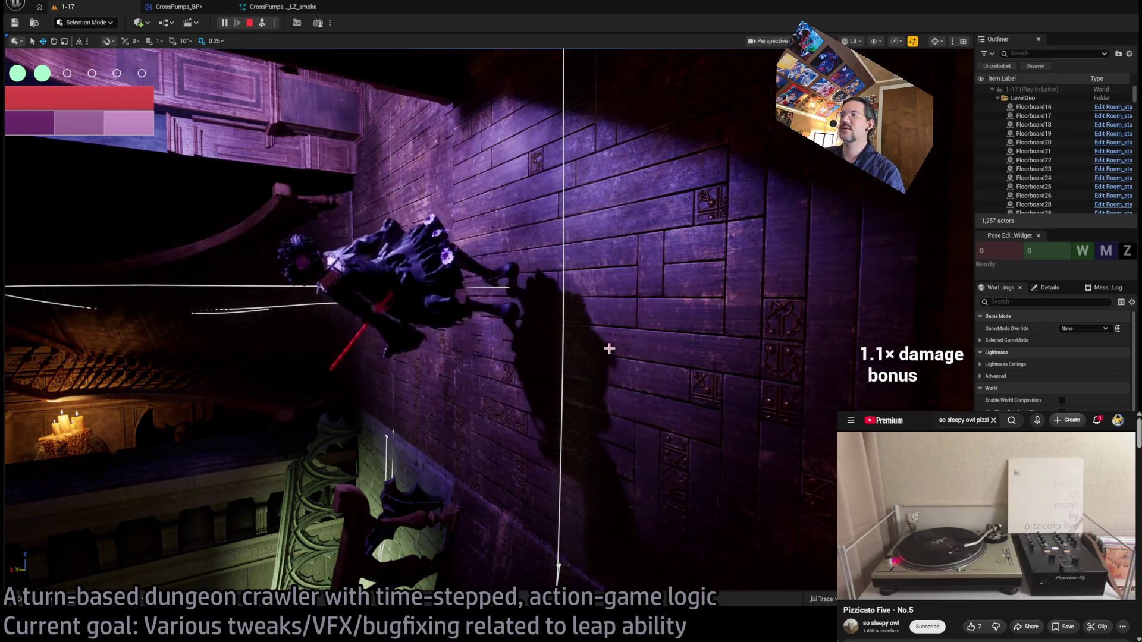
left_click(62, 365)
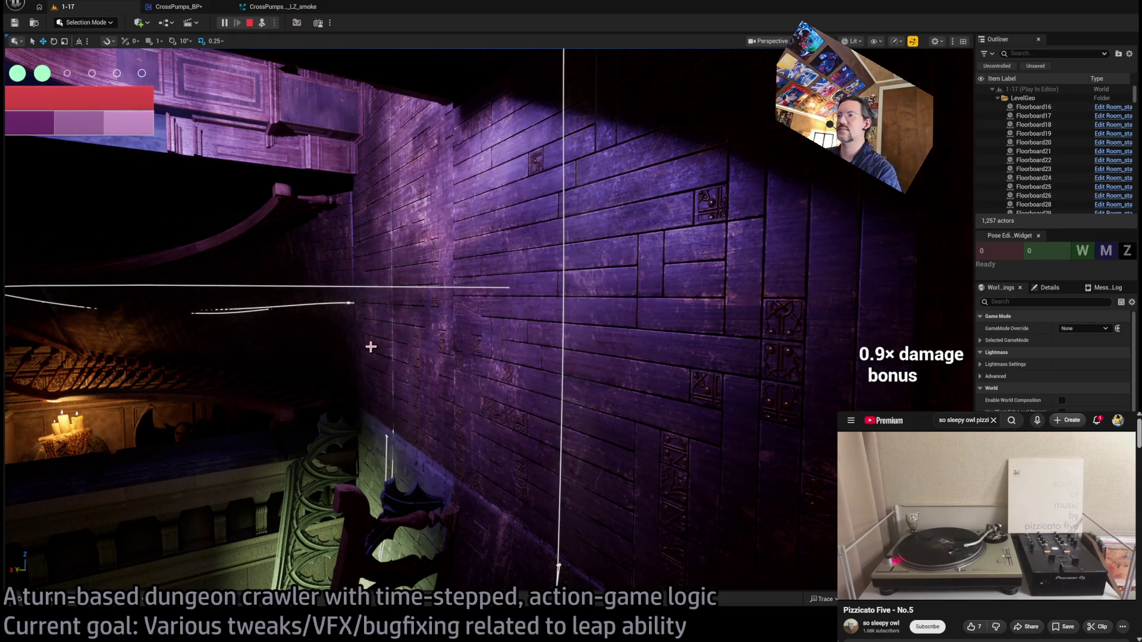
left_click(249, 24)
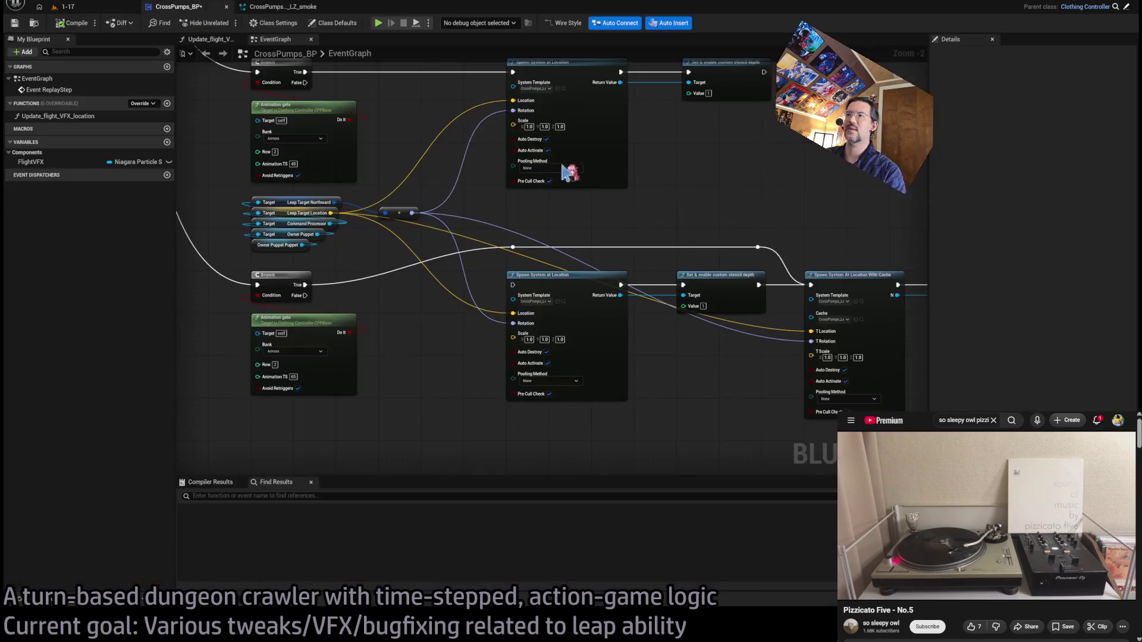
- View the LZ smoke system's SmokeSource fluid source attributes from above, then switch to NiagaraCacheBuilder
left_click(290, 8)
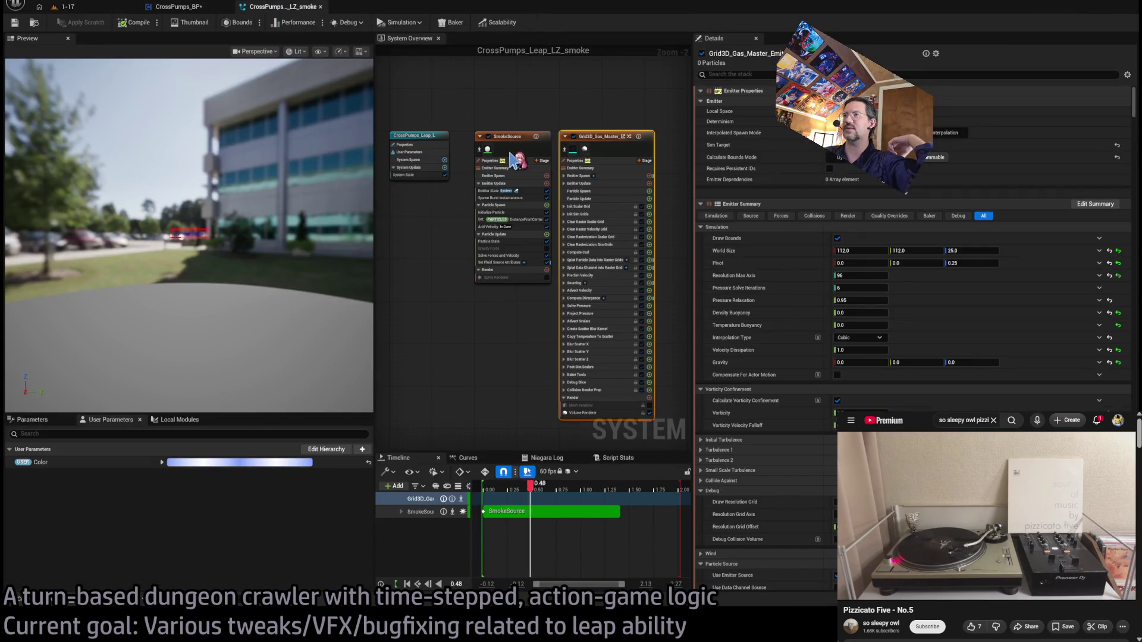
mouse_move(226, 197)
left_mouse_down()
mouse_move(223, 268)
mouse_move(224, 197)
mouse_move(223, 262)
mouse_move(224, 214)
mouse_move(280, 242)
left_mouse_up()
left_click(505, 263)
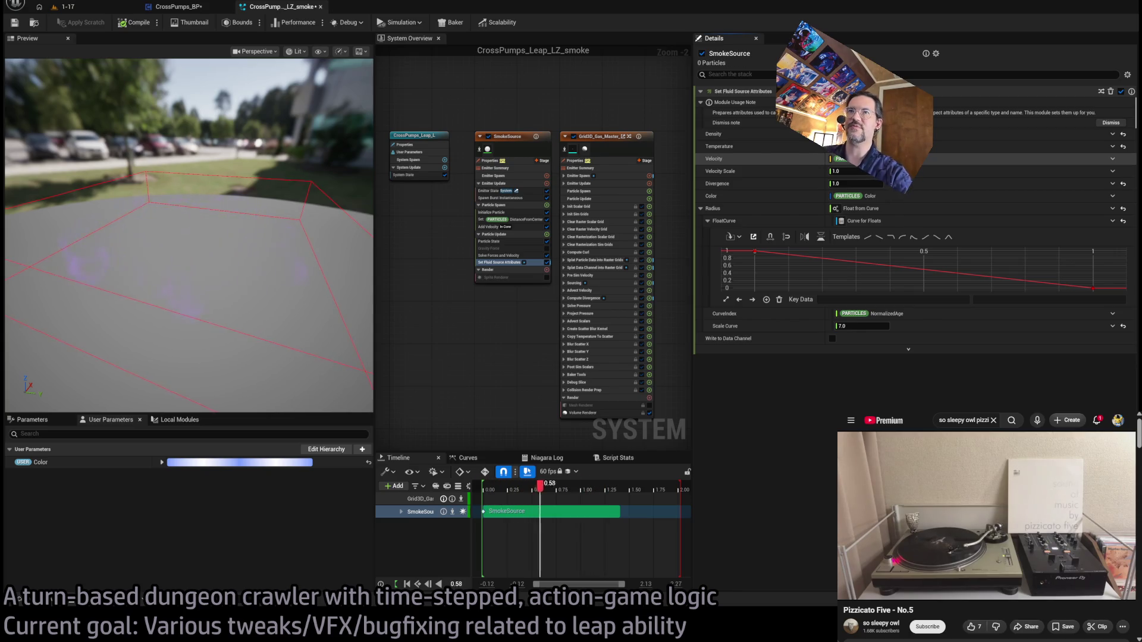
mouse_move(306, 309)
left_mouse_down()
mouse_move(311, 255)
mouse_move(306, 269)
mouse_move(159, 283)
mouse_move(199, 175)
left_mouse_up()
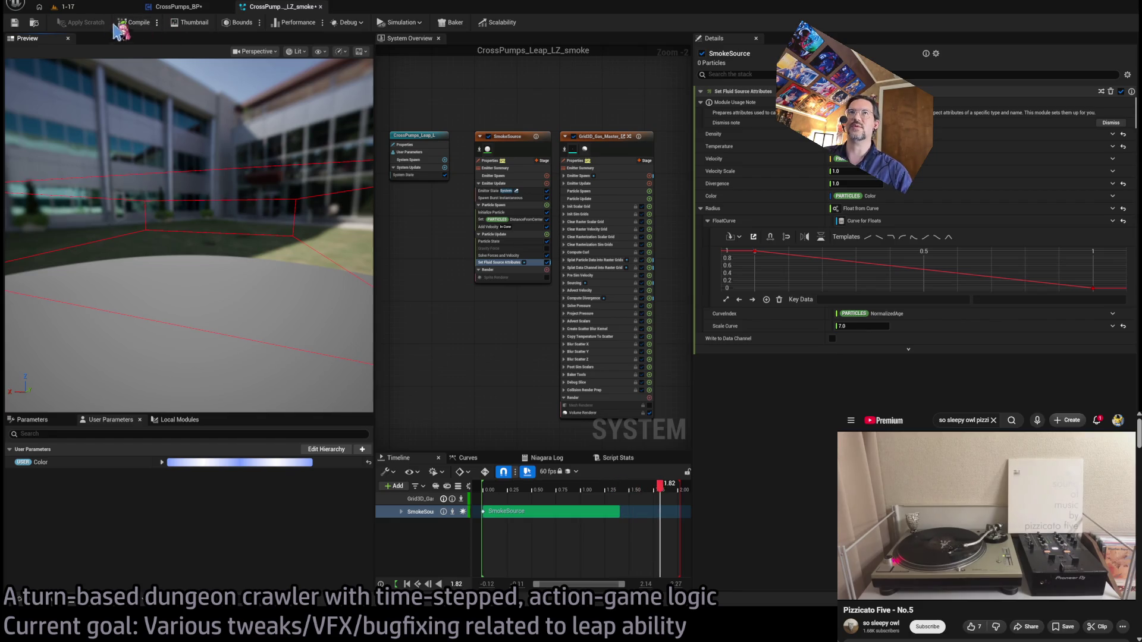
left_click(64, 6)
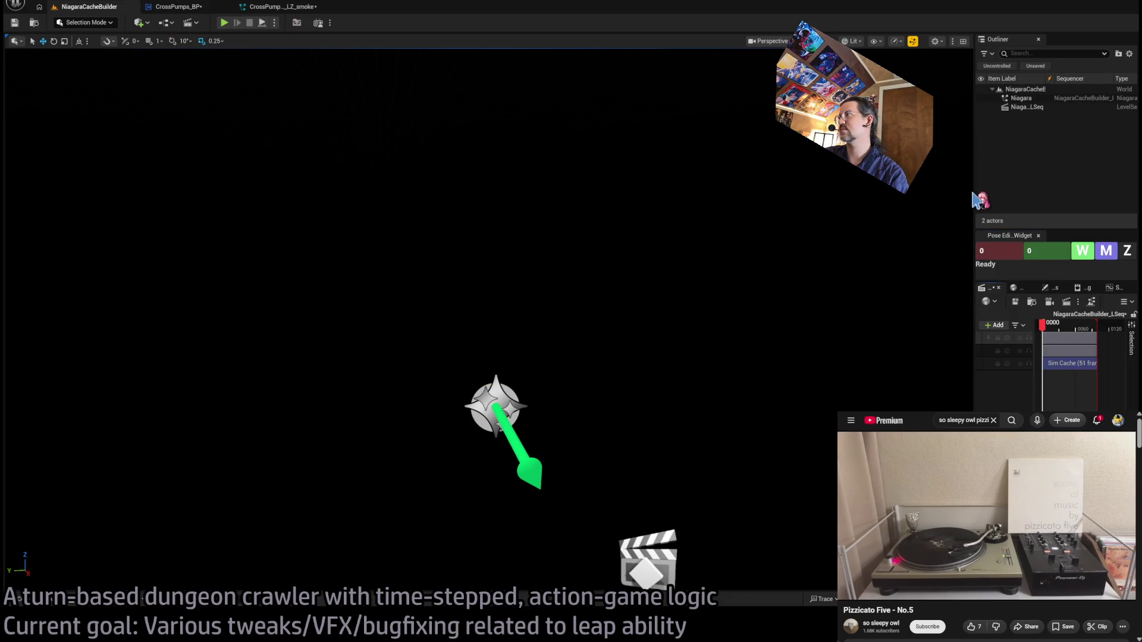
- Play back the Smoke_blue_sparse sim cache track, inspect the cache, then return to the 1-17 editor
left_click_drag(972, 193, 260, 192)
left_click(395, 354)
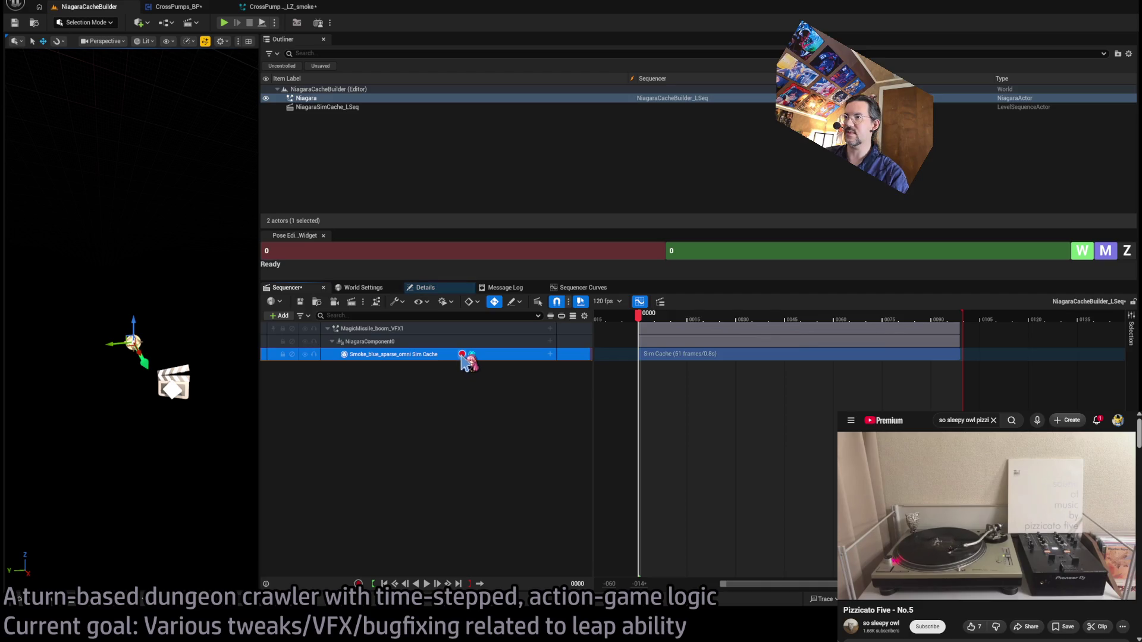
key("space")
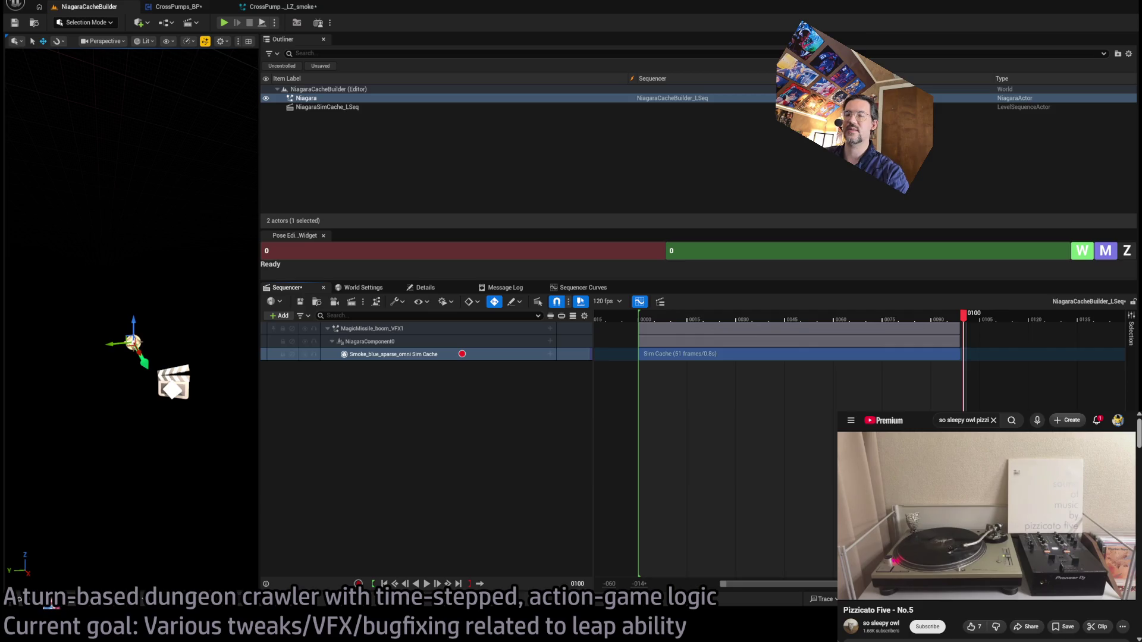
left_click(19, 599)
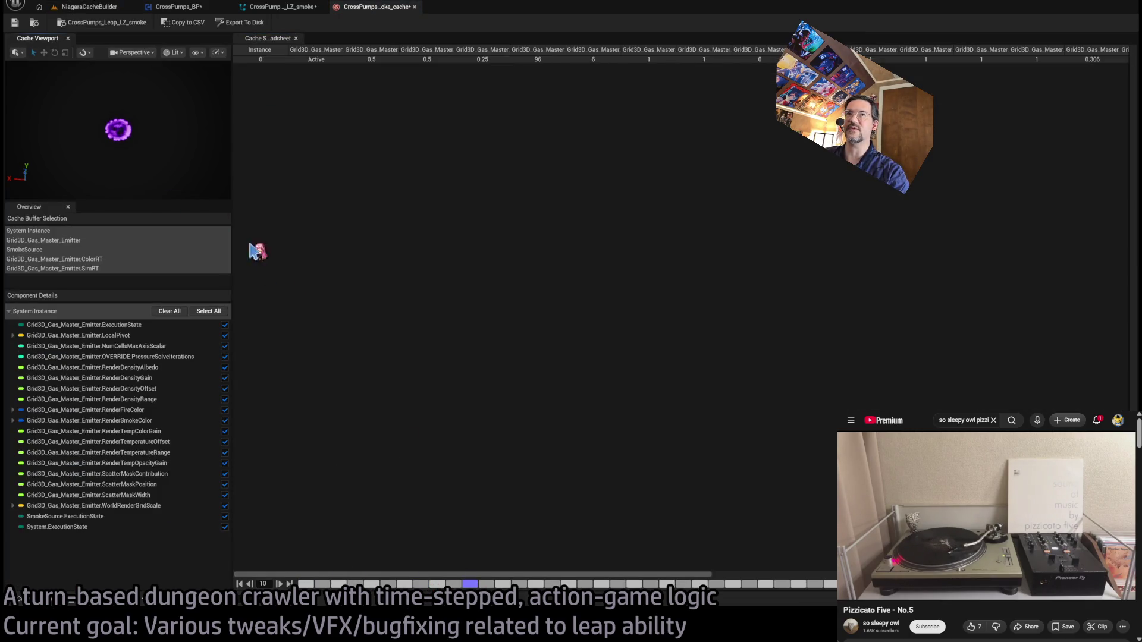
left_click(415, 7)
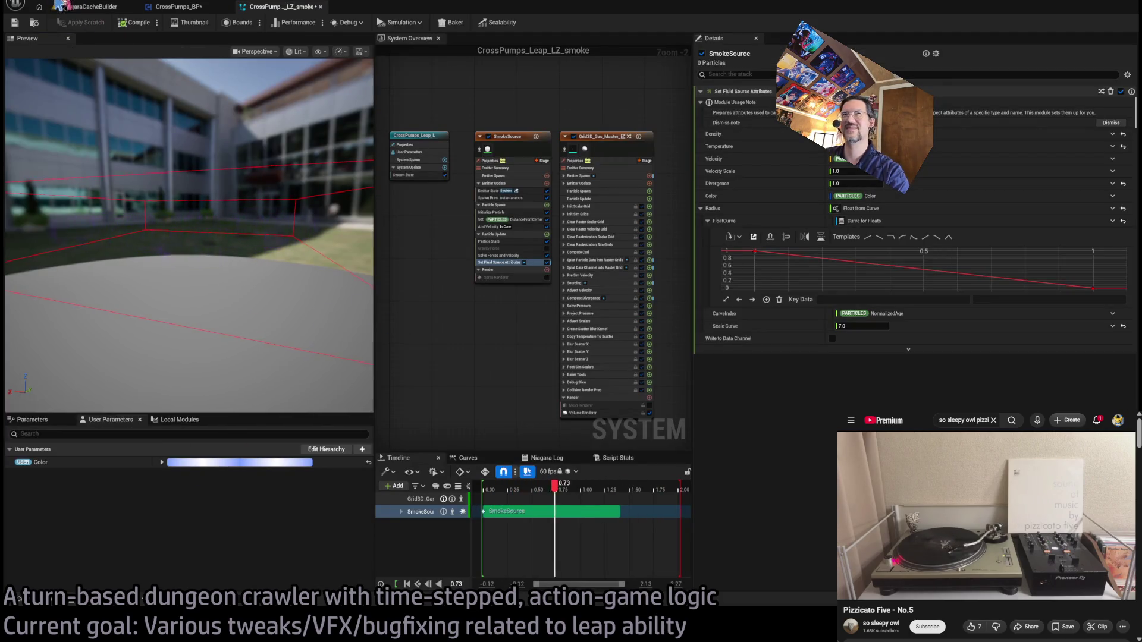
left_click(86, 8)
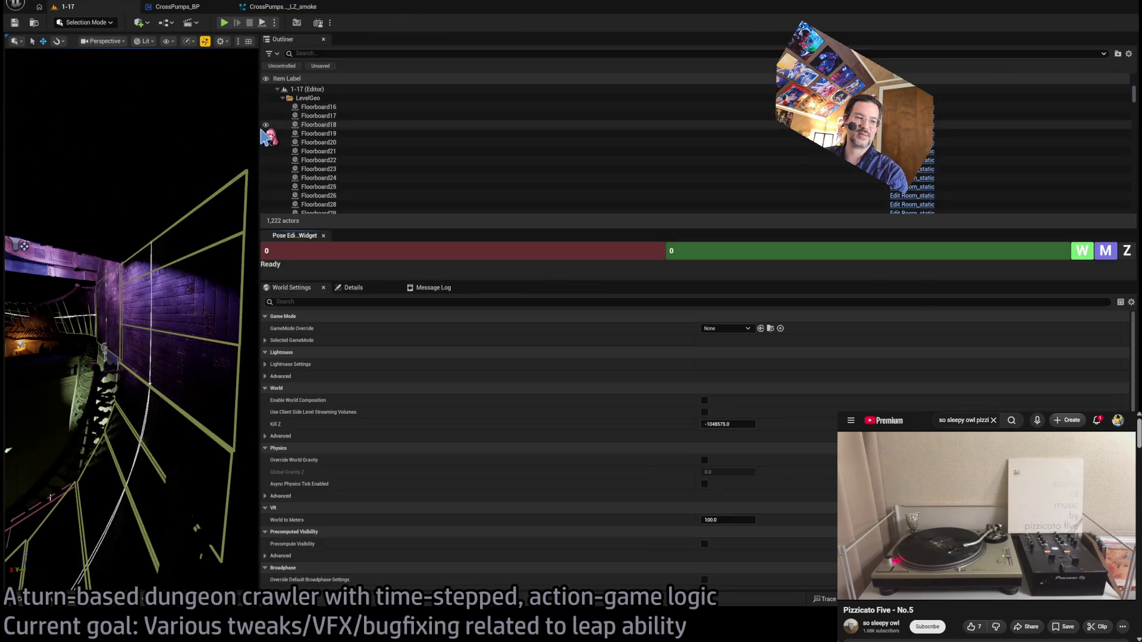
- Widen the viewport, Play In Editor, replay the leap, and stop the session
left_click_drag(256, 124, 944, 126)
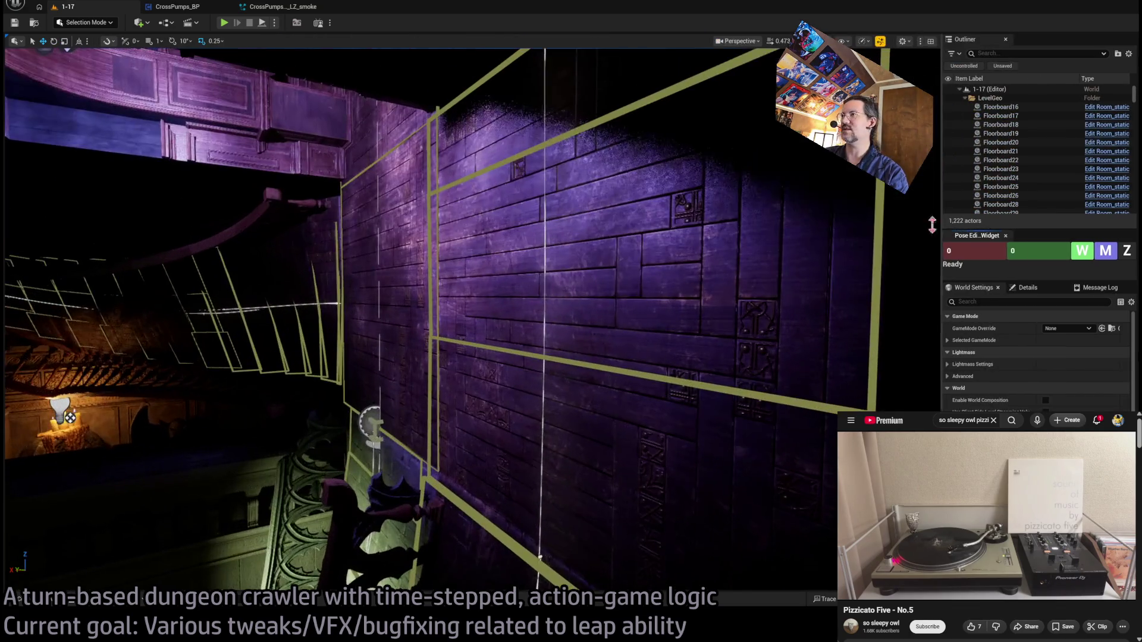
key("alt+p")
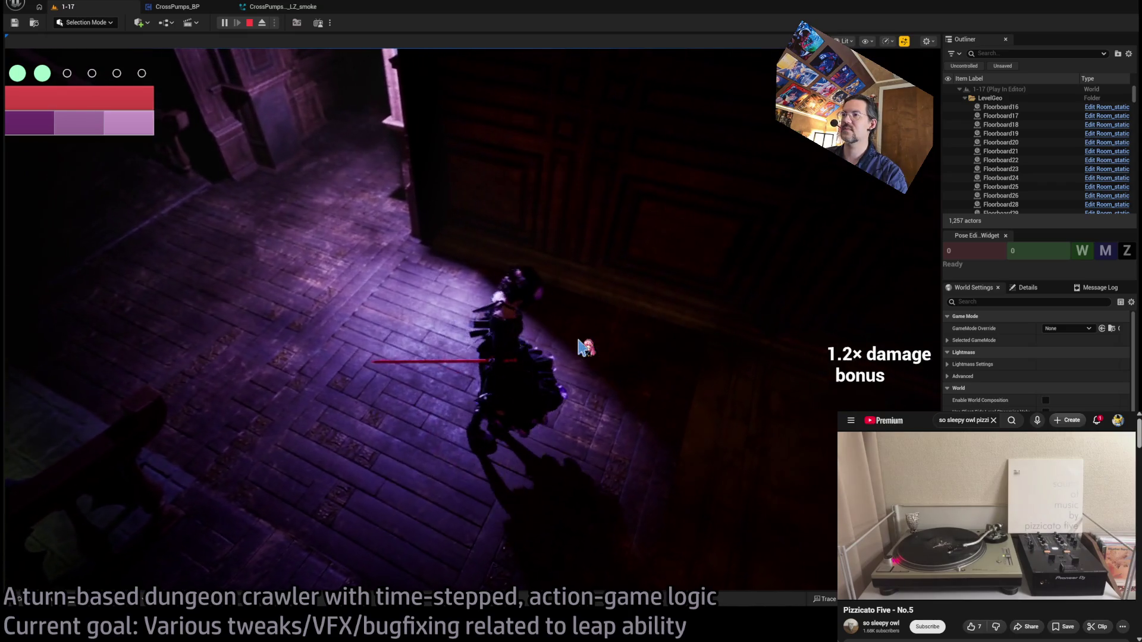
left_click(65, 369)
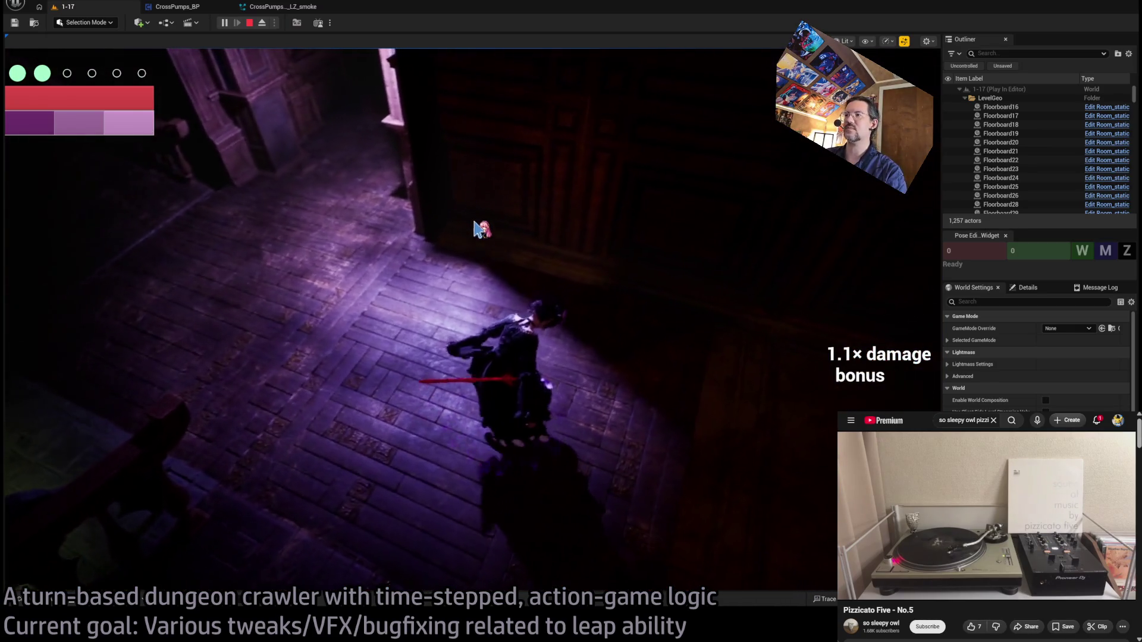
left_click(250, 23)
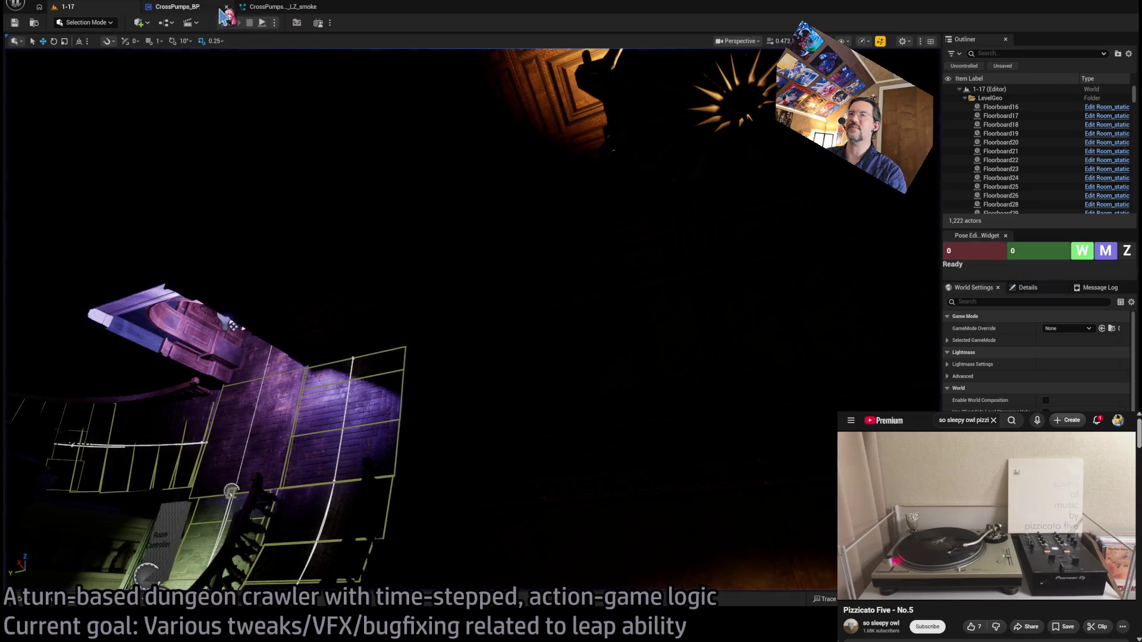
- Wire CrossPumps_BP's Branch True output to the lower spawn node and locate its touchdown asset
left_click(190, 8)
left_click_drag(307, 284, 513, 285)
left_click(564, 302)
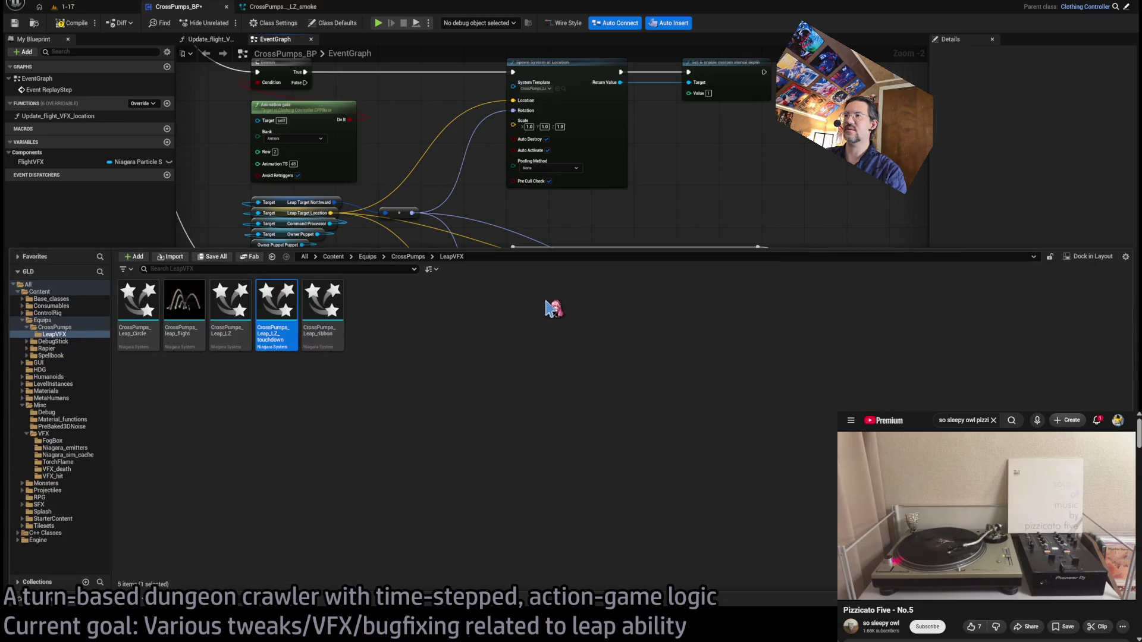
- Set the touchdown ring's Add Velocity speed scale to 160, then return to level 1-17
double_click(277, 312)
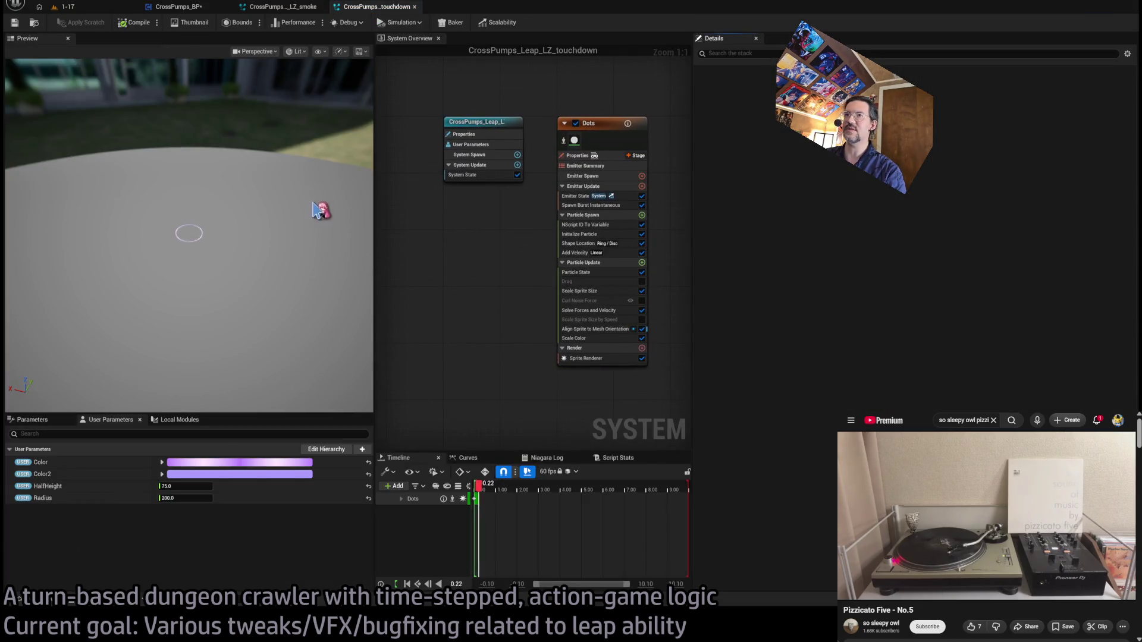
left_click(584, 253)
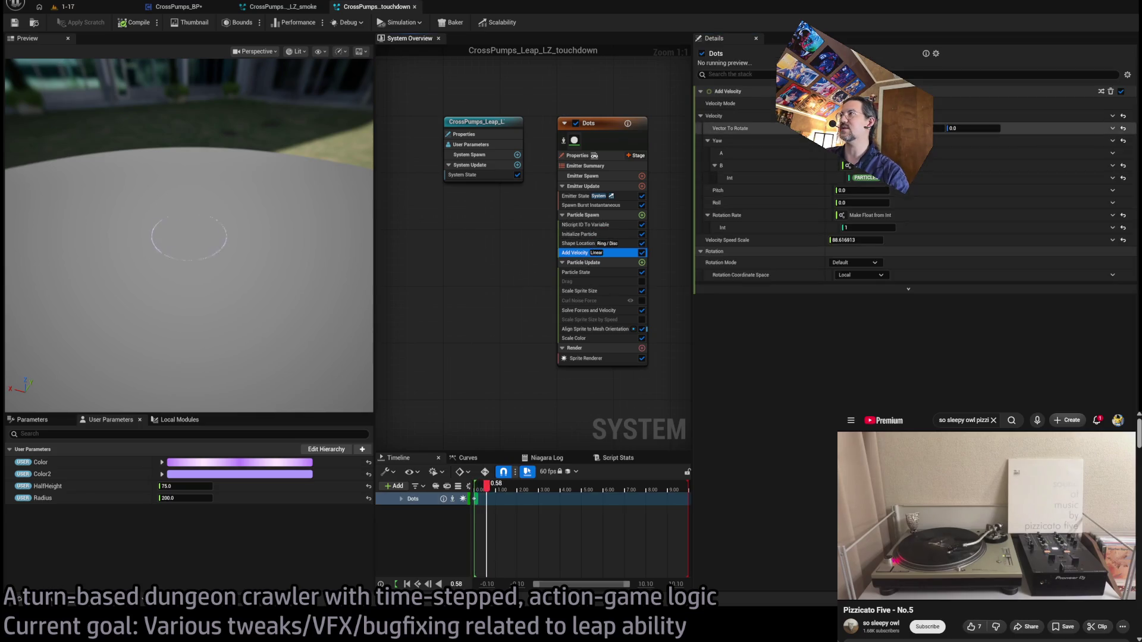
left_click(867, 241)
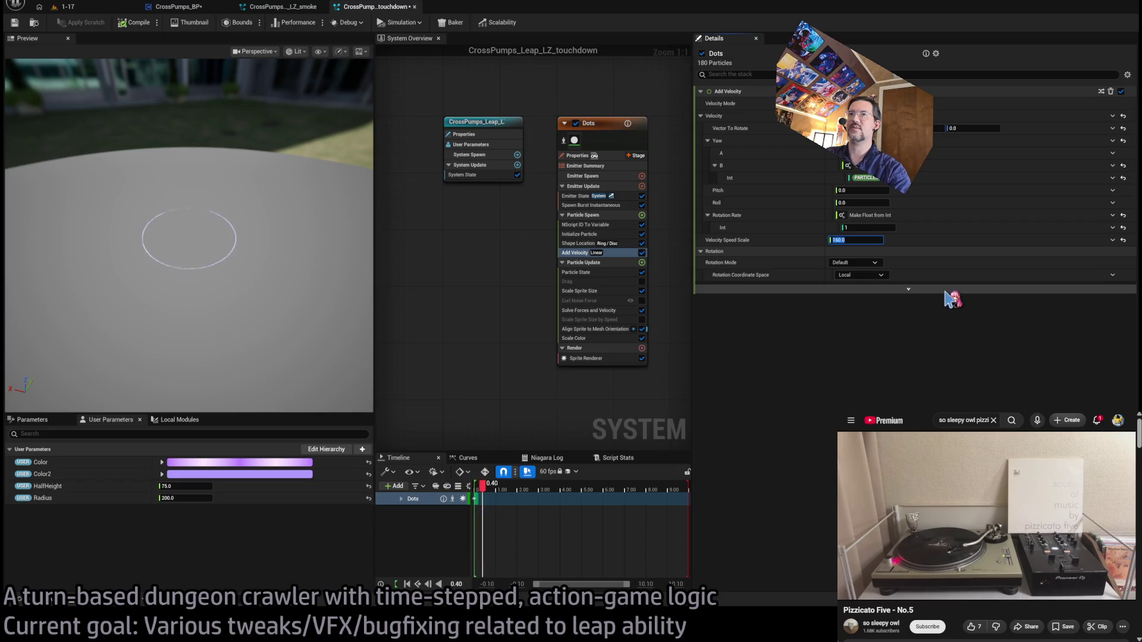
left_click(328, 248)
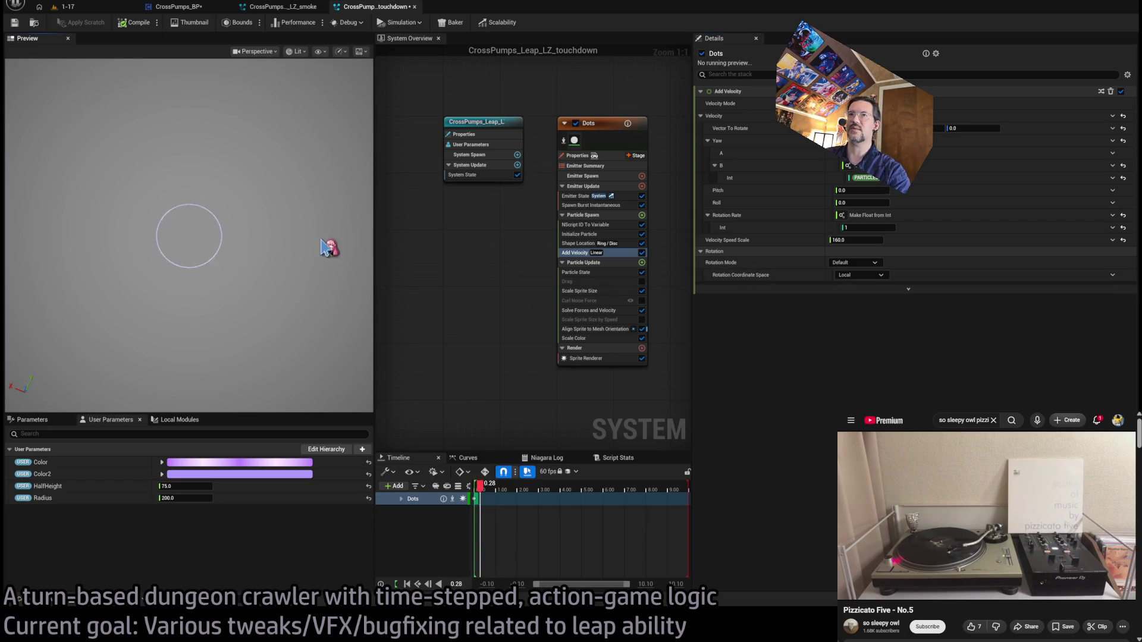
mouse_move(262, 262)
left_mouse_down()
mouse_move(261, 238)
mouse_move(262, 262)
left_mouse_up()
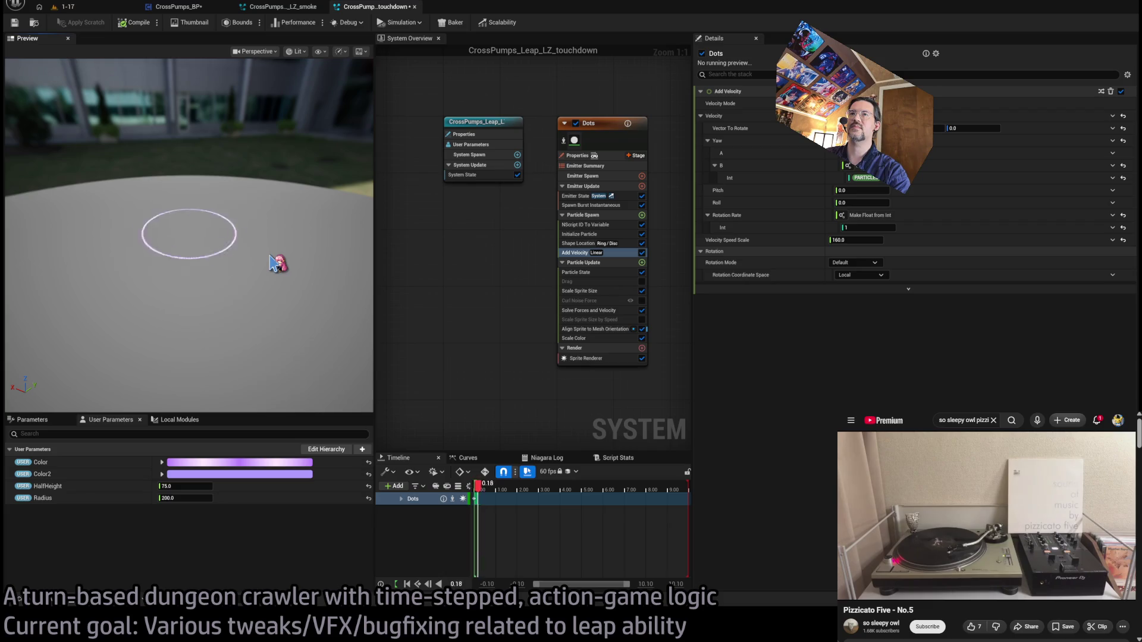
left_click(116, 7)
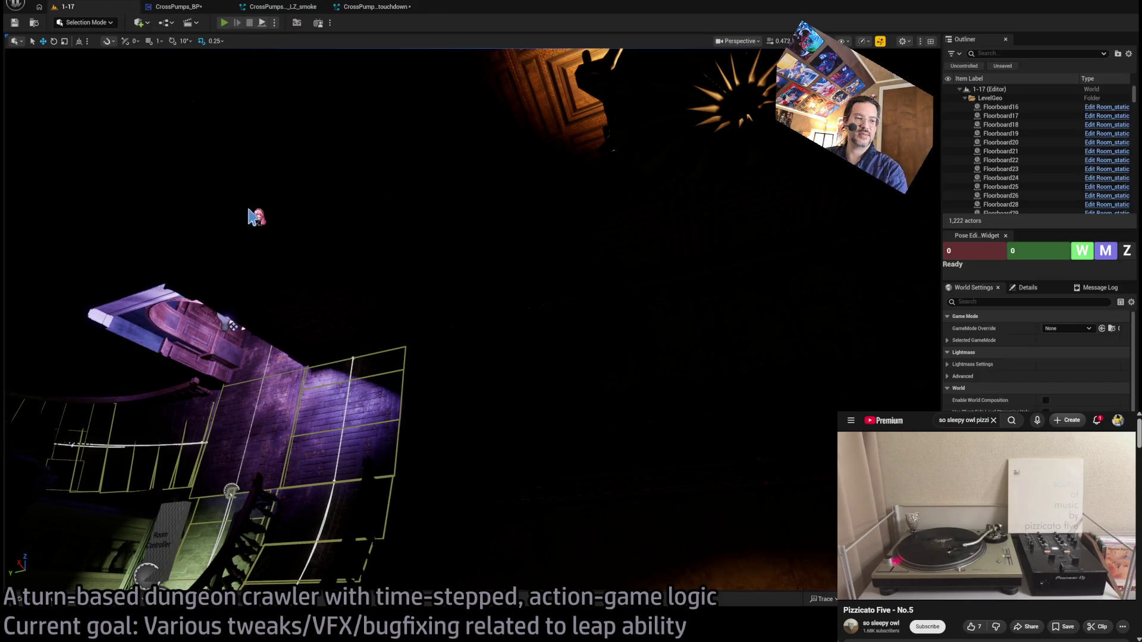
- Play level 1-17, leap twice with E, then go back to the touchdown Niagara system
key("alt+p")
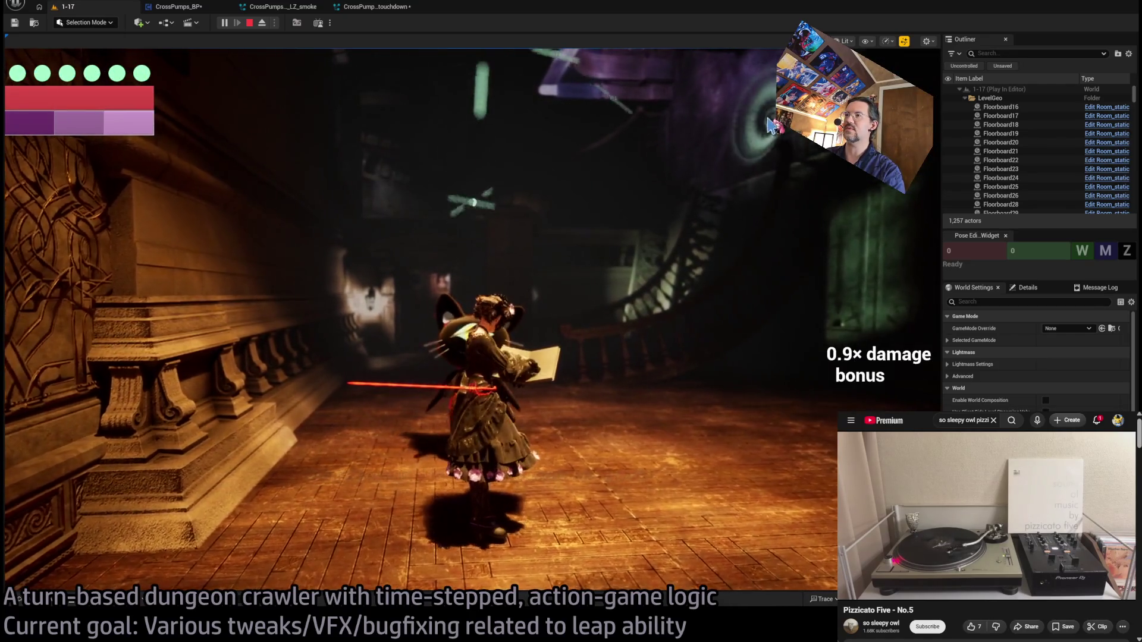
key("e")
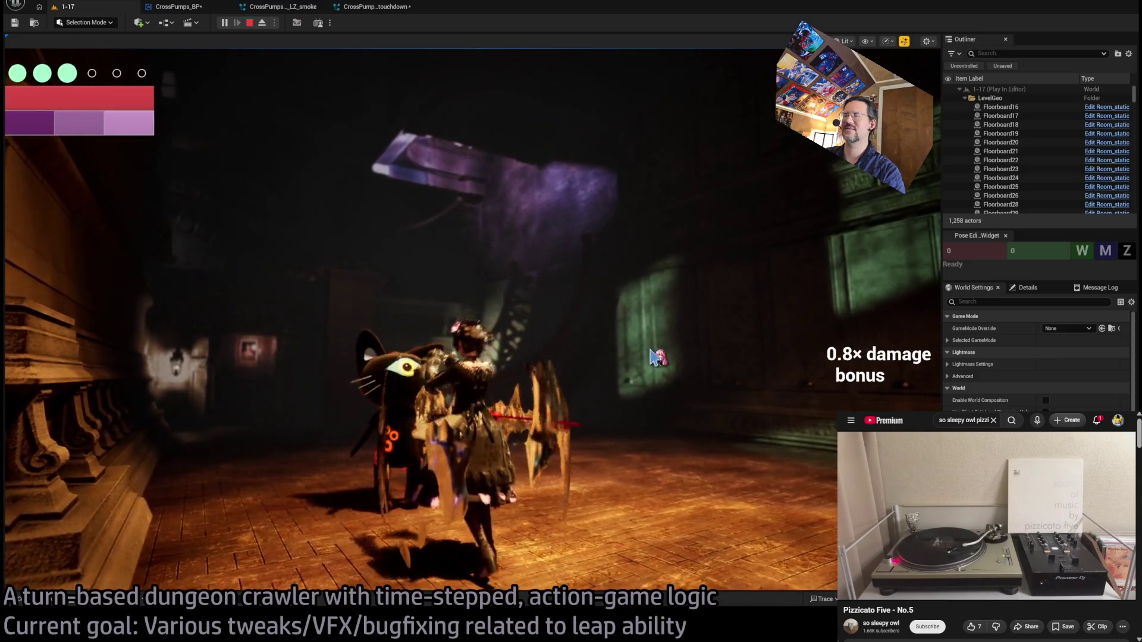
key("e")
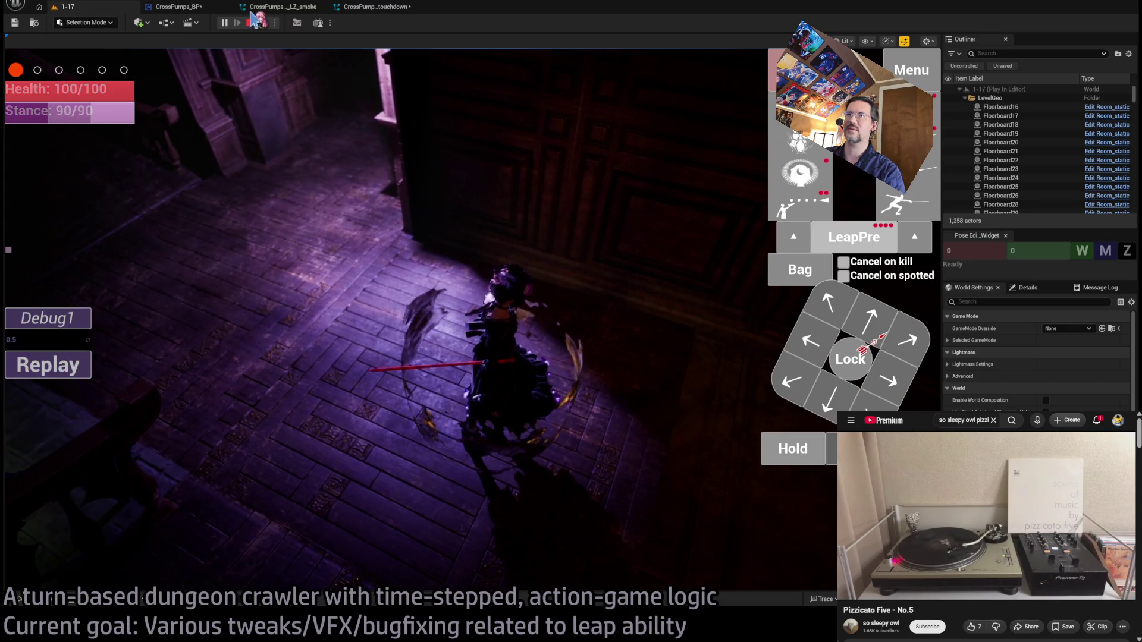
left_click(371, 7)
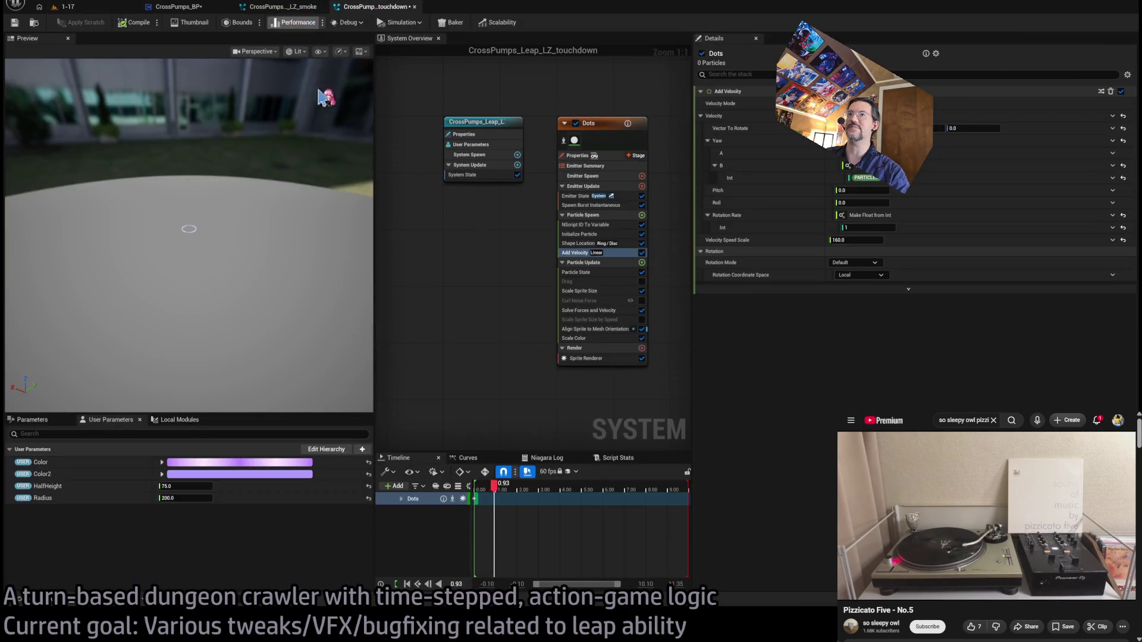
- Set the Dots Add Velocity speed scale to 128, then watch the leap in the 1-17 play test
left_click(856, 240)
type("128")
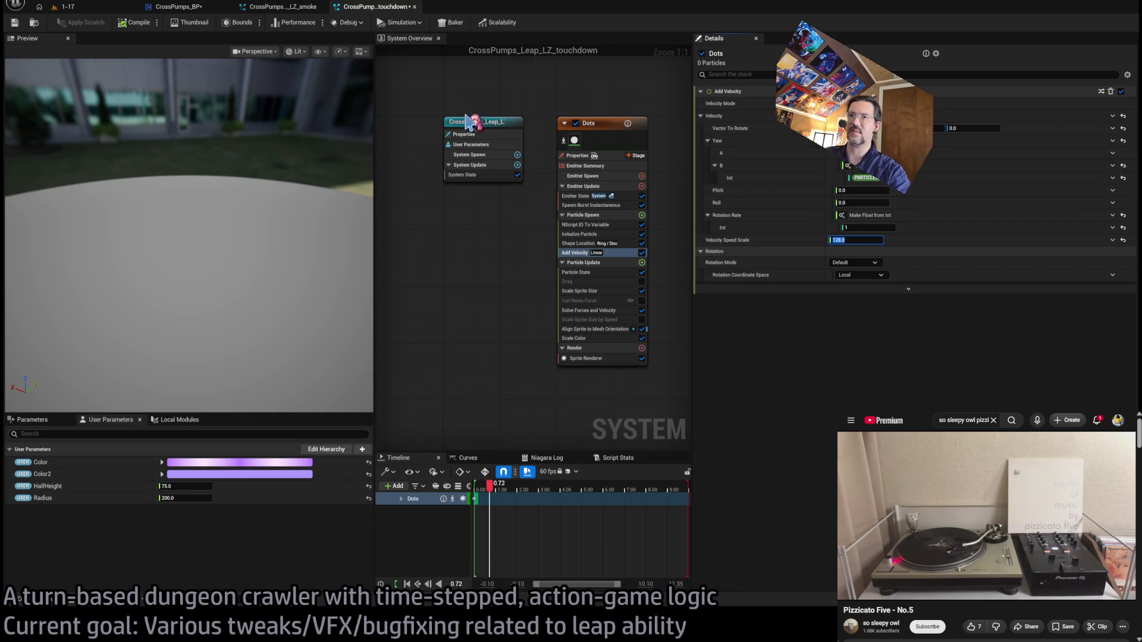
left_click(67, 7)
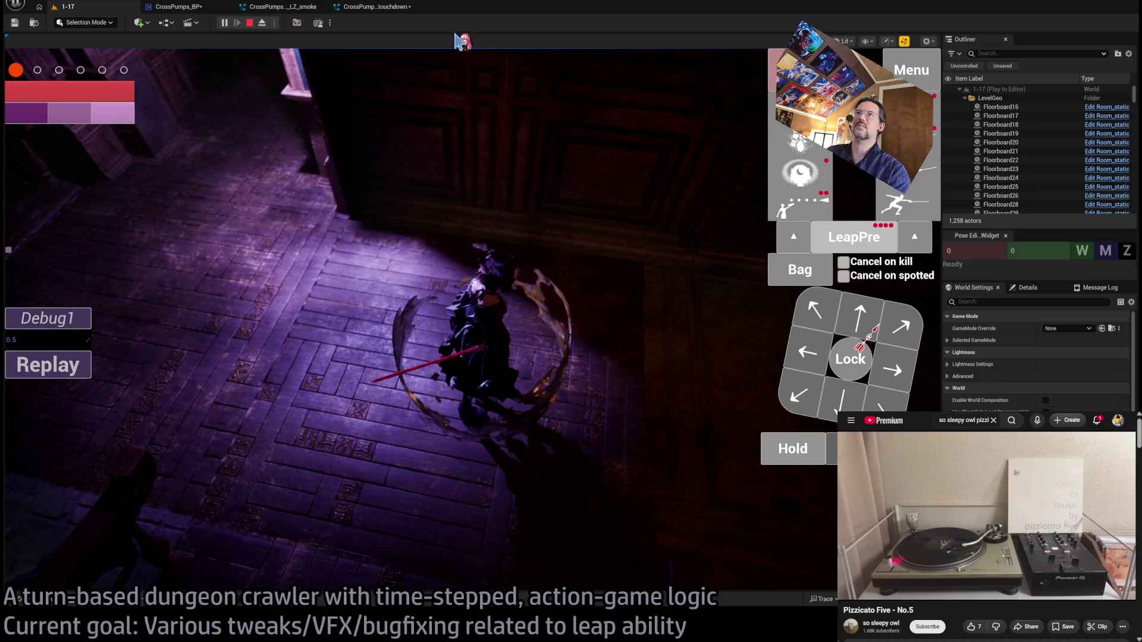
left_click(359, 8)
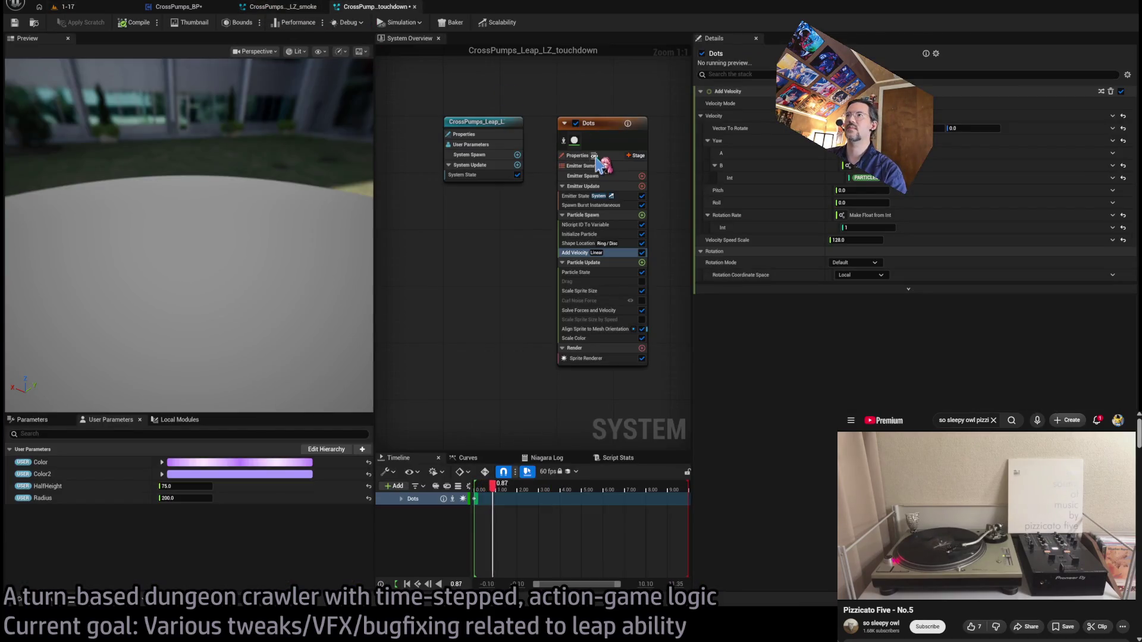
- Review the Dots emitter's Spawn Burst Instantaneous and Initialize Particle settings, recompile, and return to level 1-17
left_click(601, 128)
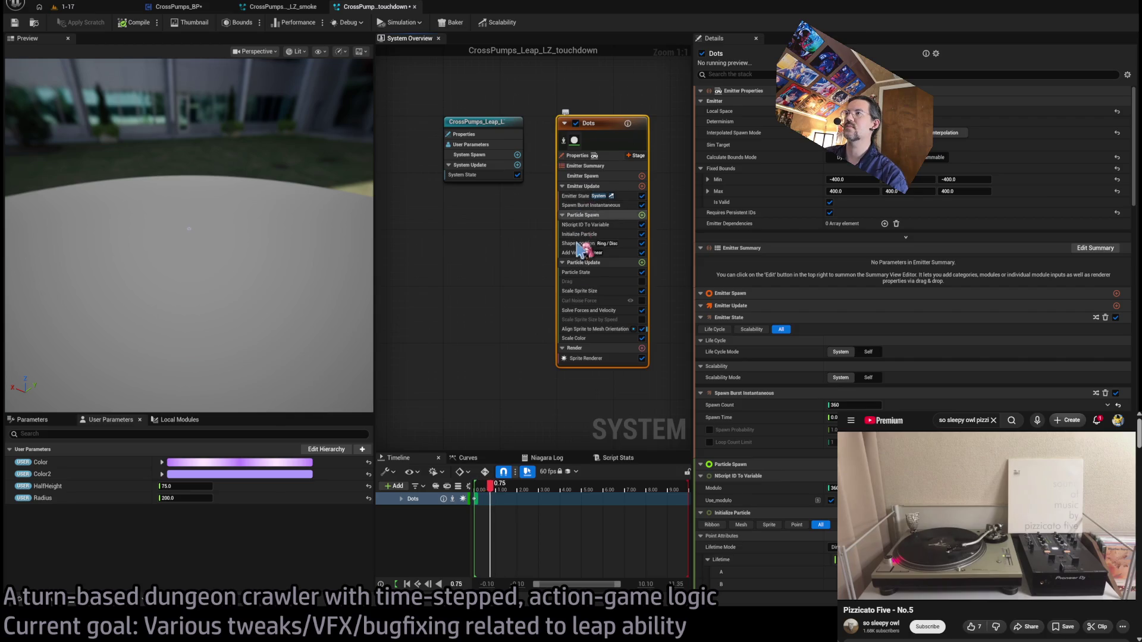
left_click(600, 206)
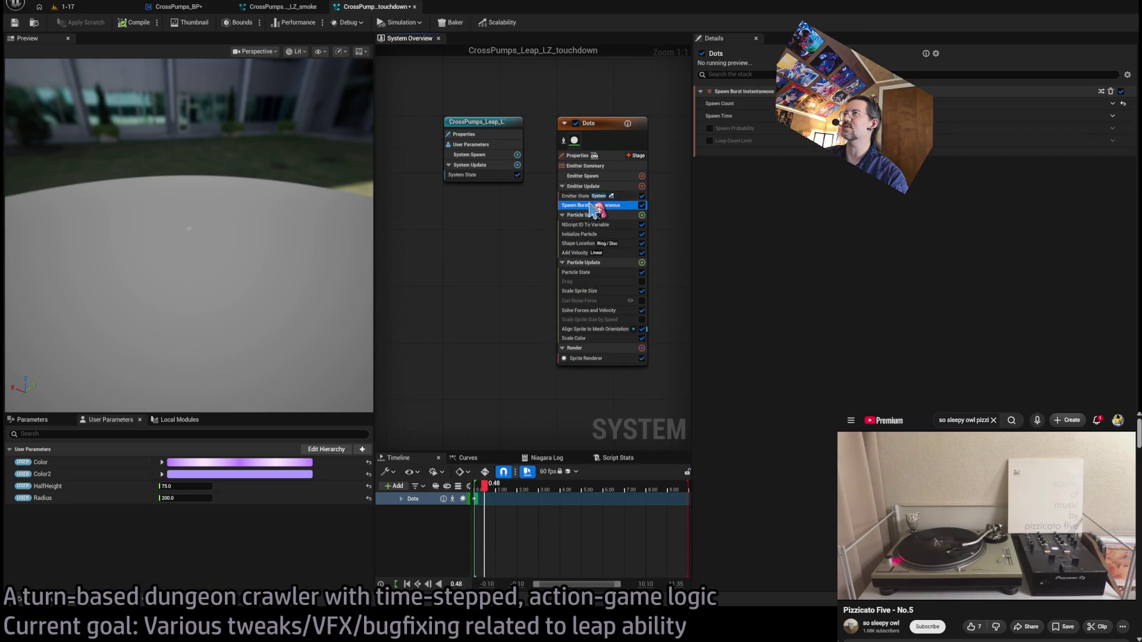
left_click(593, 235)
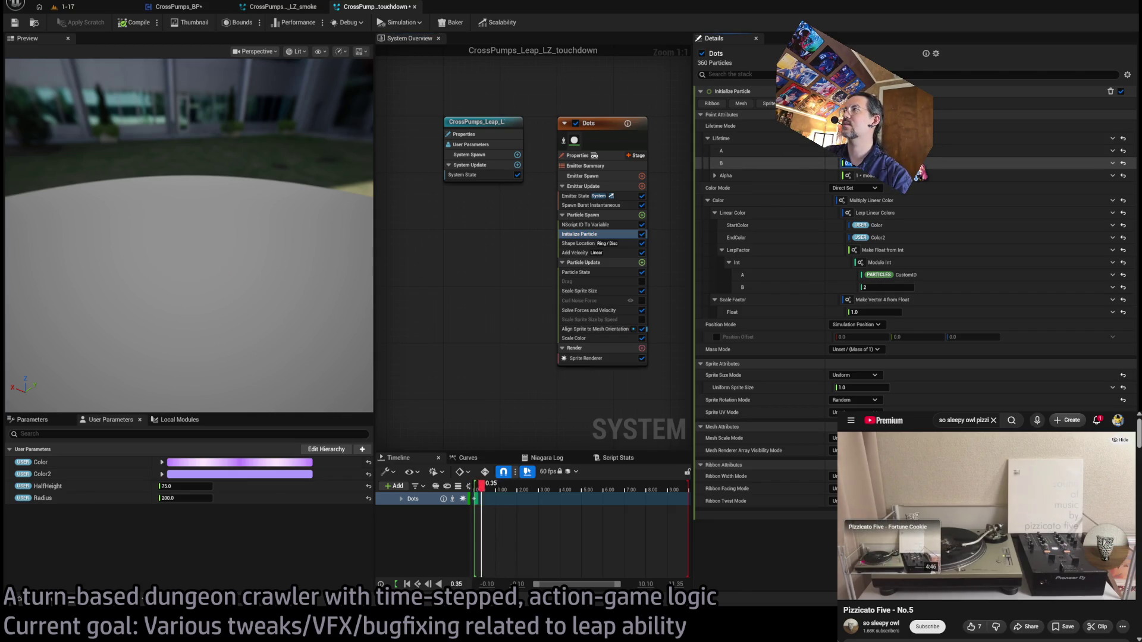
left_click(143, 23)
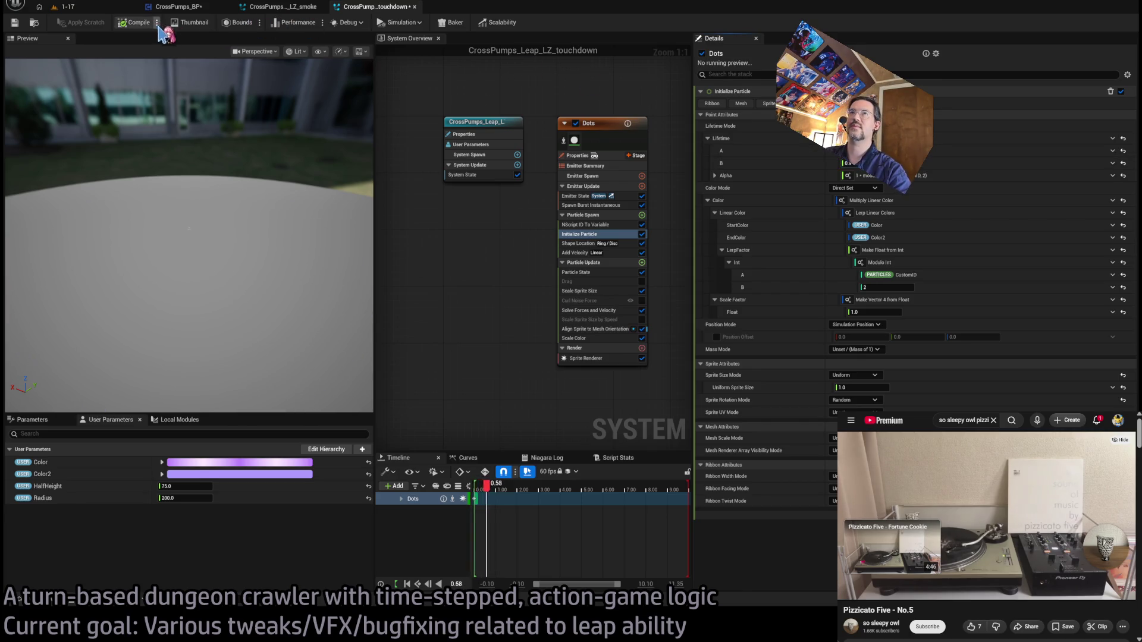
left_click(95, 10)
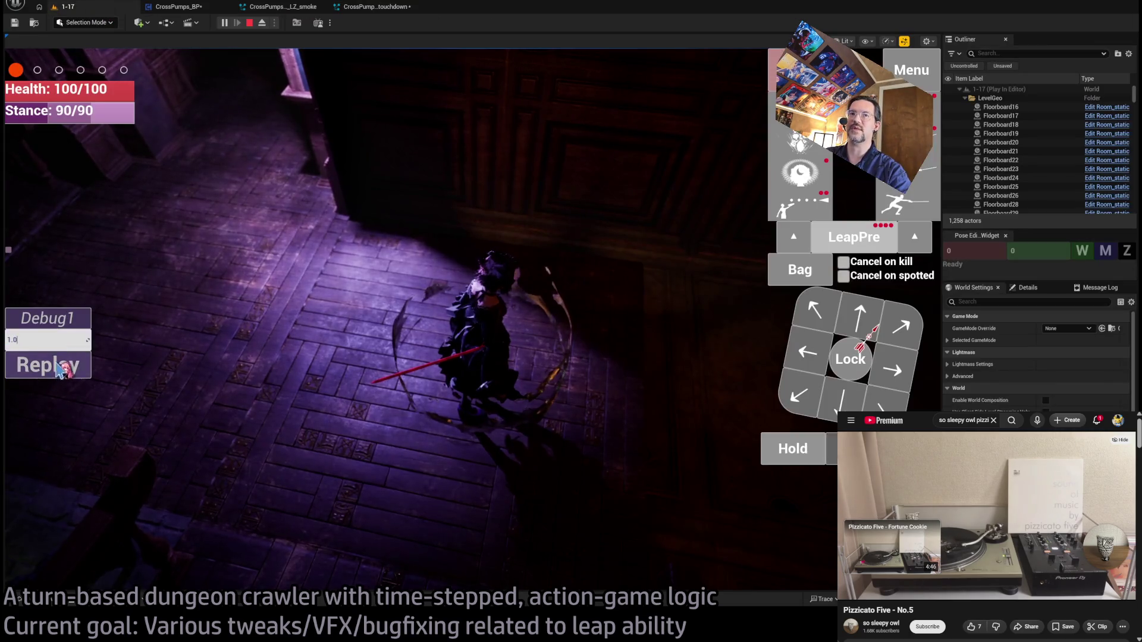
- Replay the leap three times from the Debug1 panel to watch the touchdown ring
left_click(59, 369)
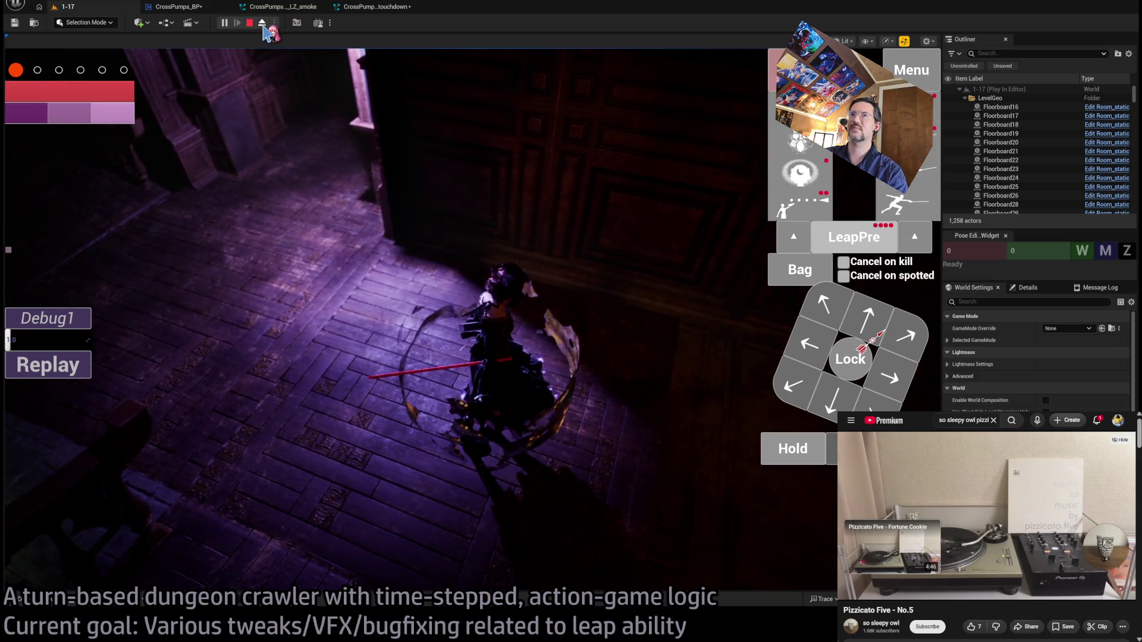
left_click(81, 365)
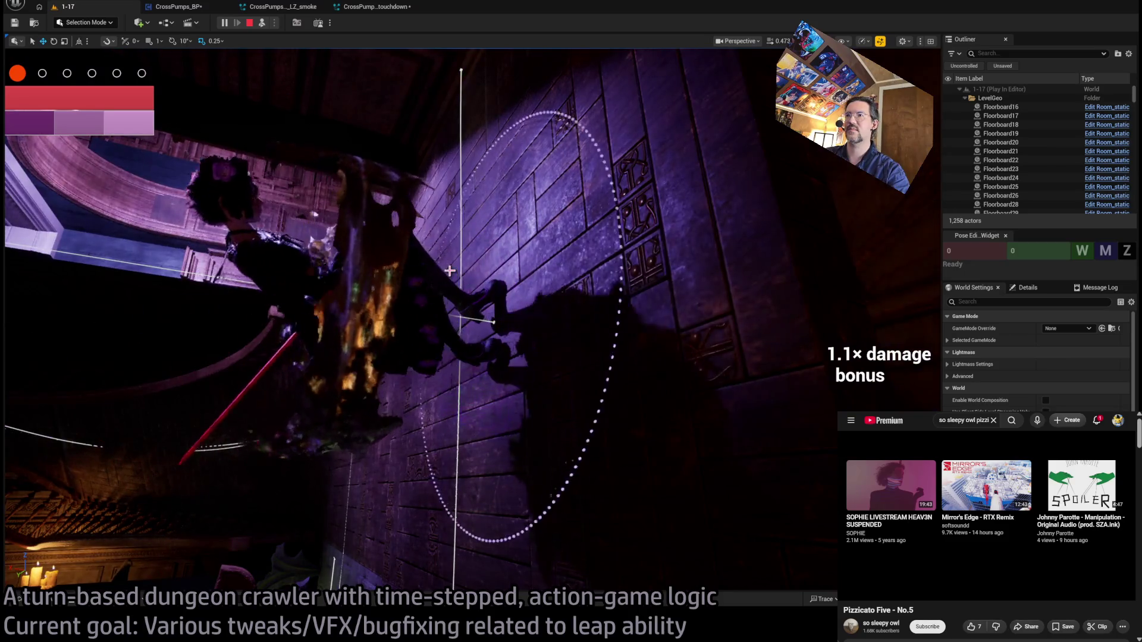
left_click(82, 365)
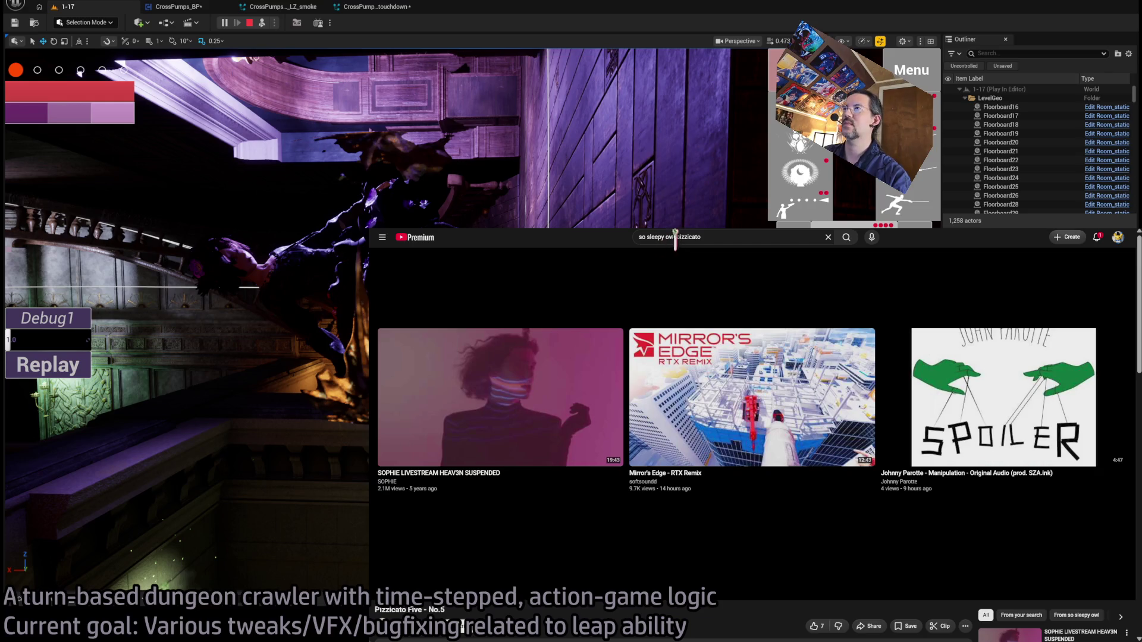
- Search YouTube for 'pizzicato groupie', play If I Were A Groupie, and shrink the browser into the corner
left_click(673, 238)
key("ctrl+BackSpace")
key("ctrl+BackSpace")
key("ctrl+BackSpace")
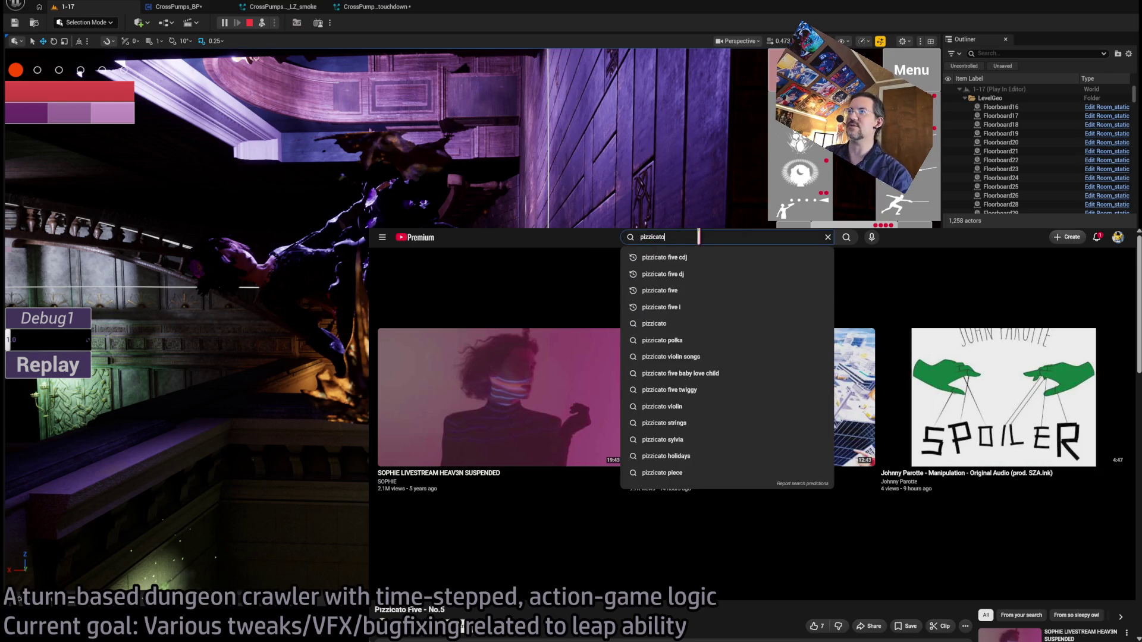
type("groupie")
key("Return")
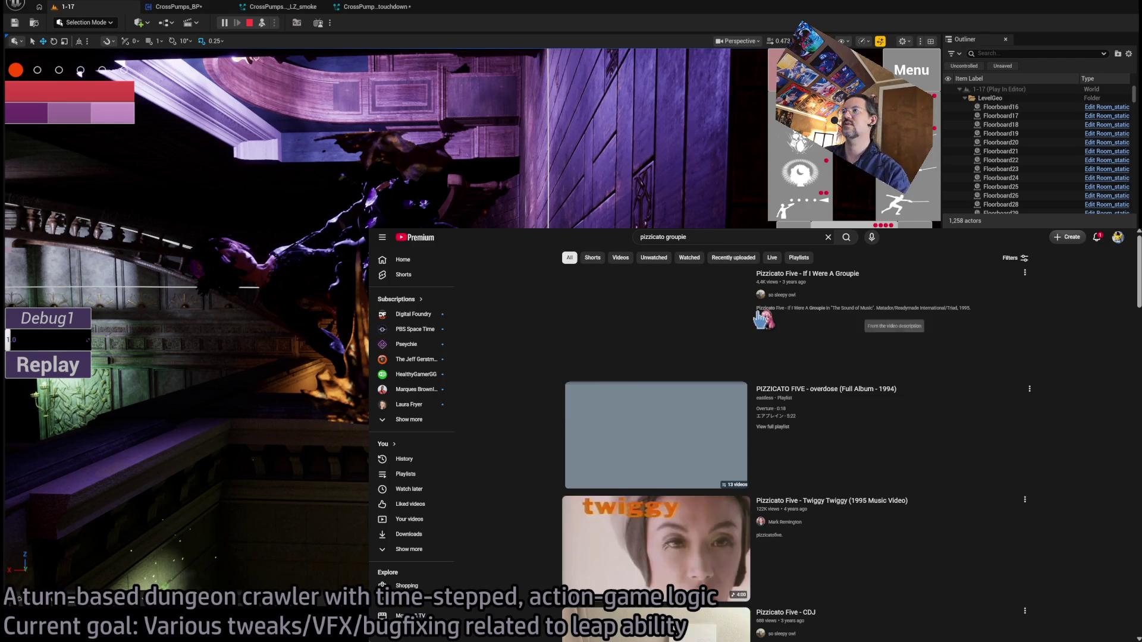
left_click(807, 273)
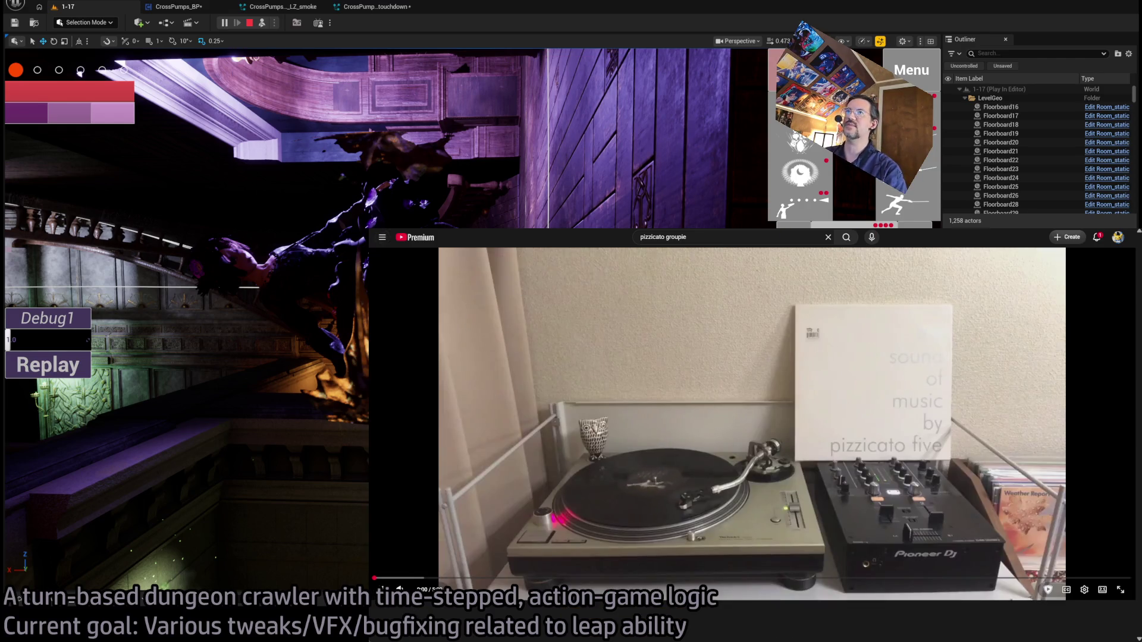
mouse_move(369, 230)
left_mouse_down()
mouse_move(790, 382)
mouse_move(845, 387)
mouse_move(813, 376)
left_mouse_up()
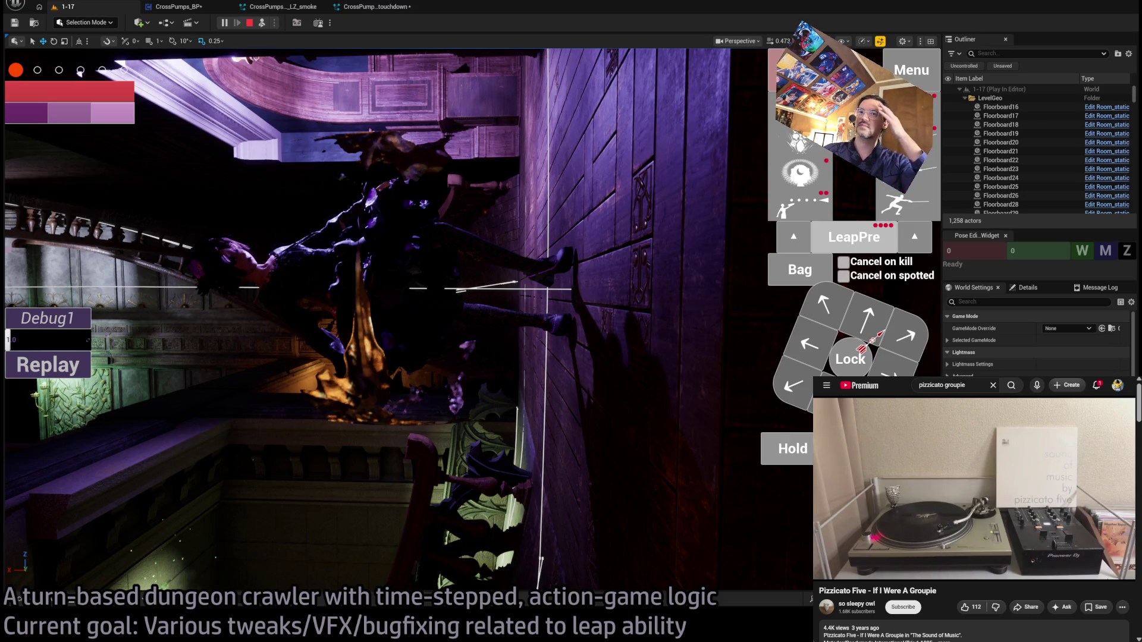
- Replay the leap twice in level 1-17, then stop the play session
left_click(402, 373)
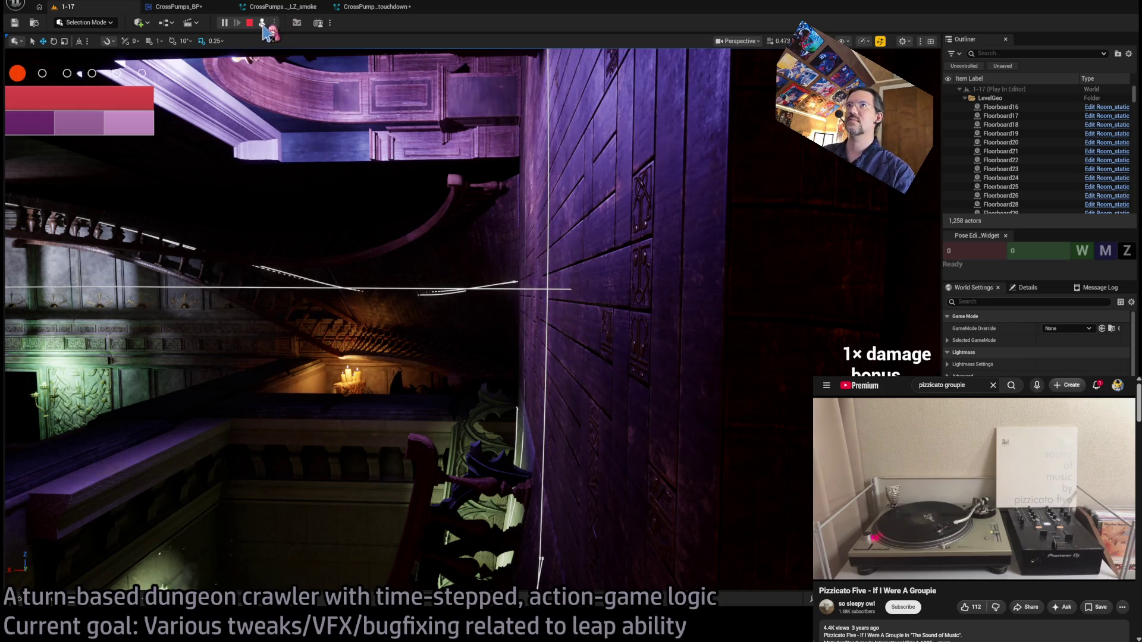
key("F8")
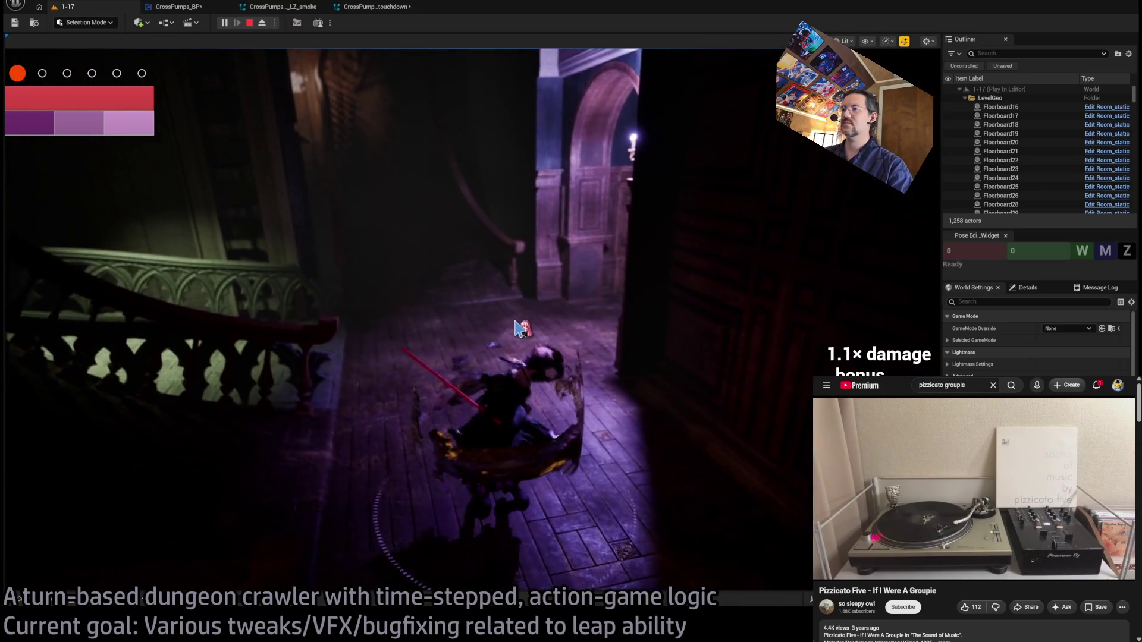
left_click(102, 373)
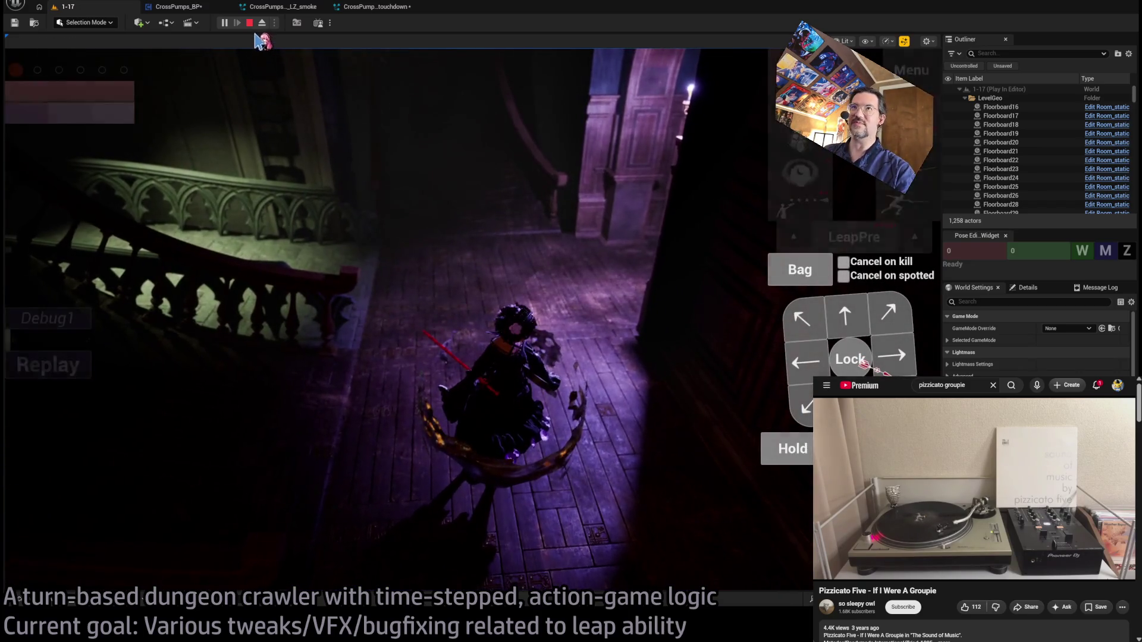
left_click(250, 23)
- Start a new play session, play turns through to the leap beside the black cat, then end it
key("alt+p")
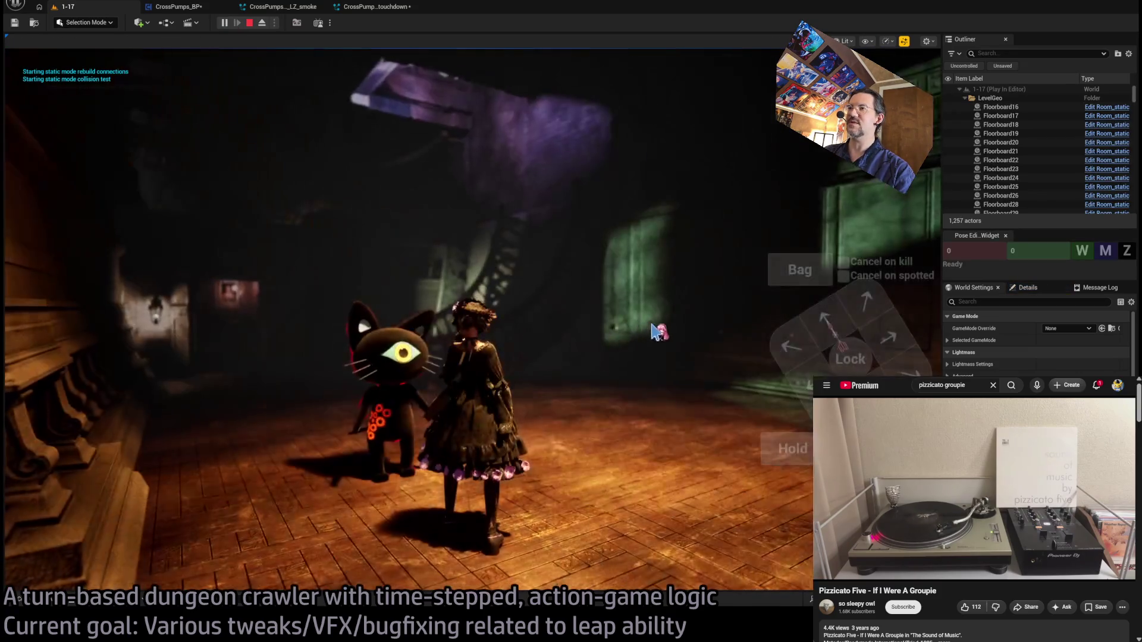
left_click(854, 237)
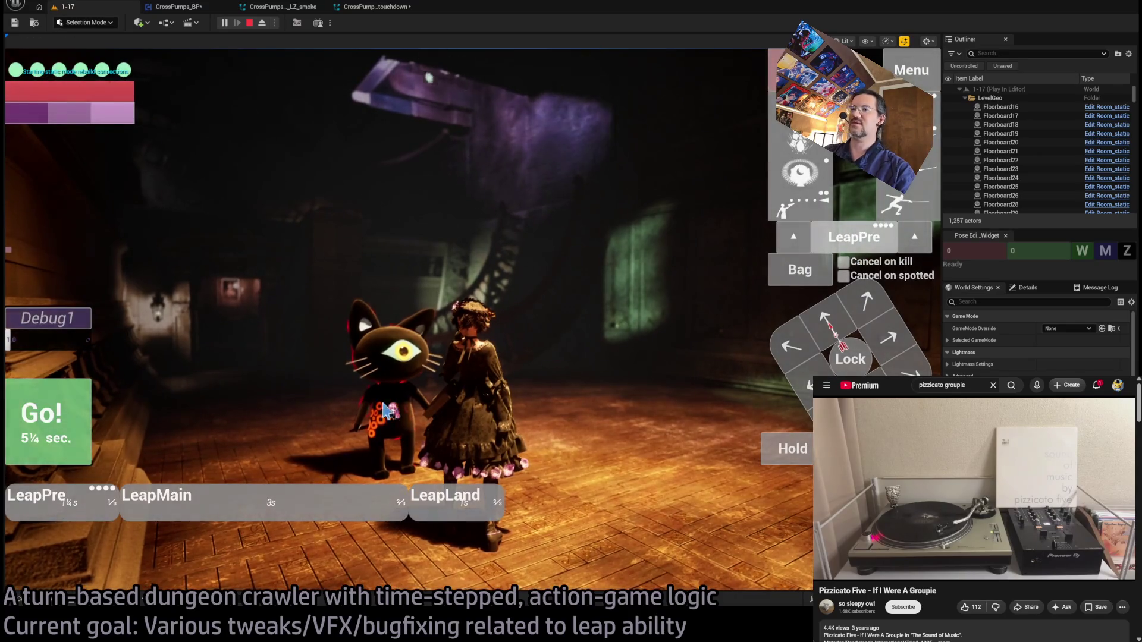
left_click(60, 426)
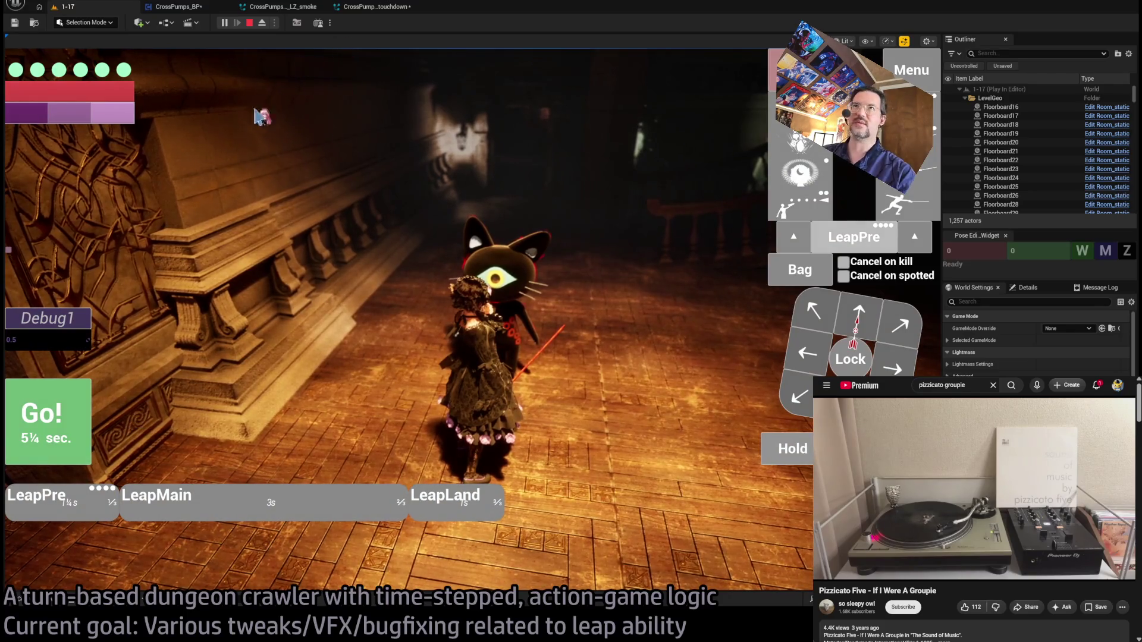
left_click(47, 415)
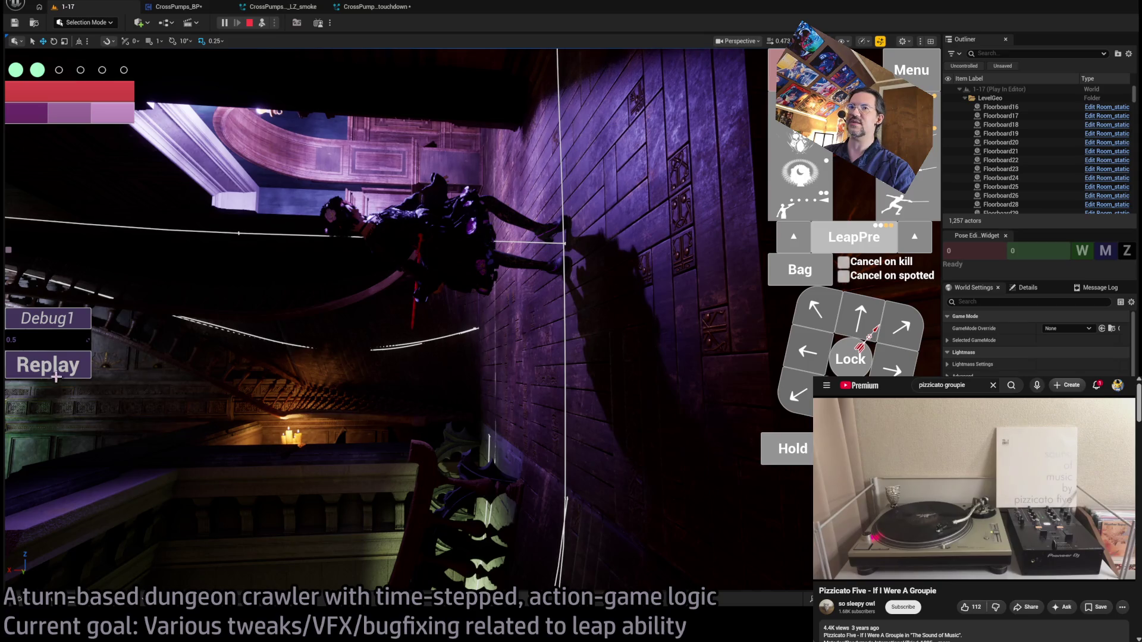
left_click(266, 23)
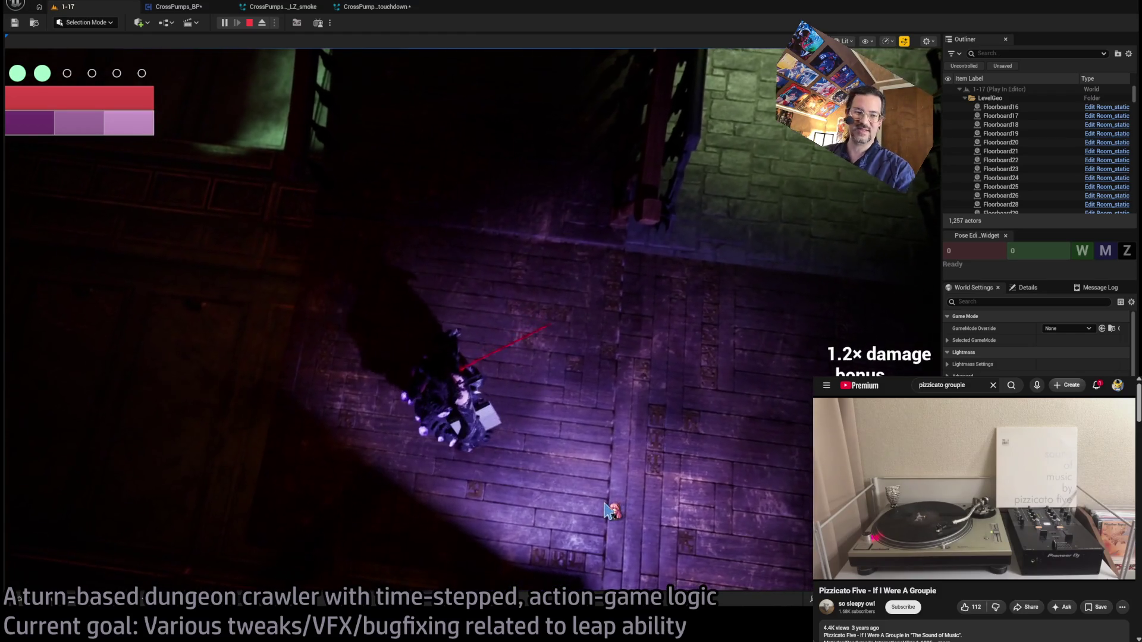
left_click(647, 443)
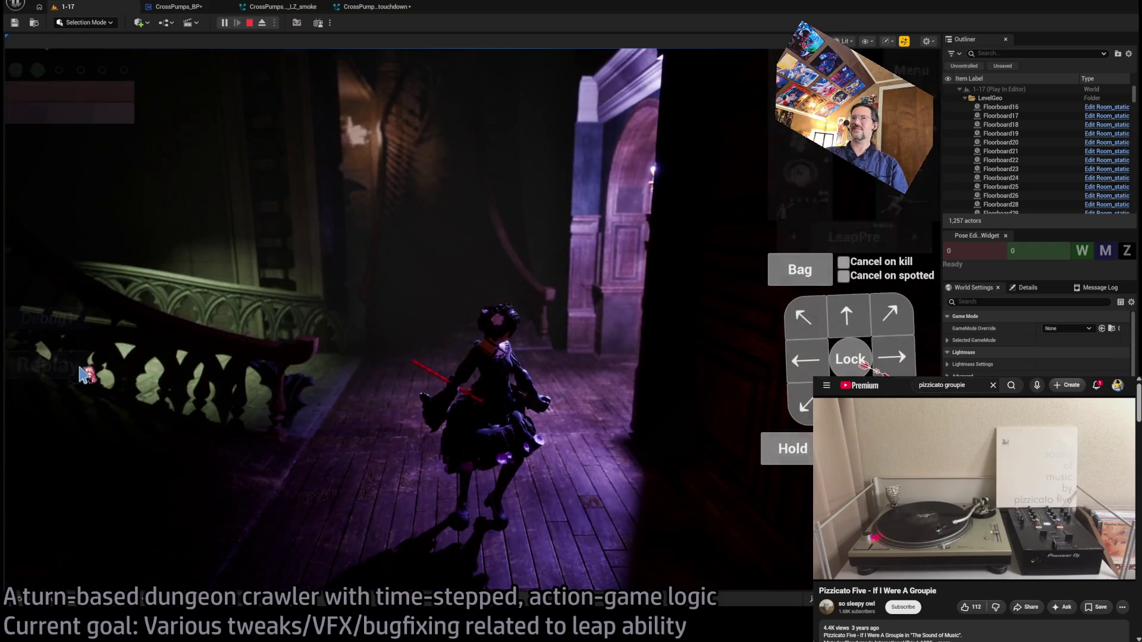
left_click(330, 432)
left_click(455, 426)
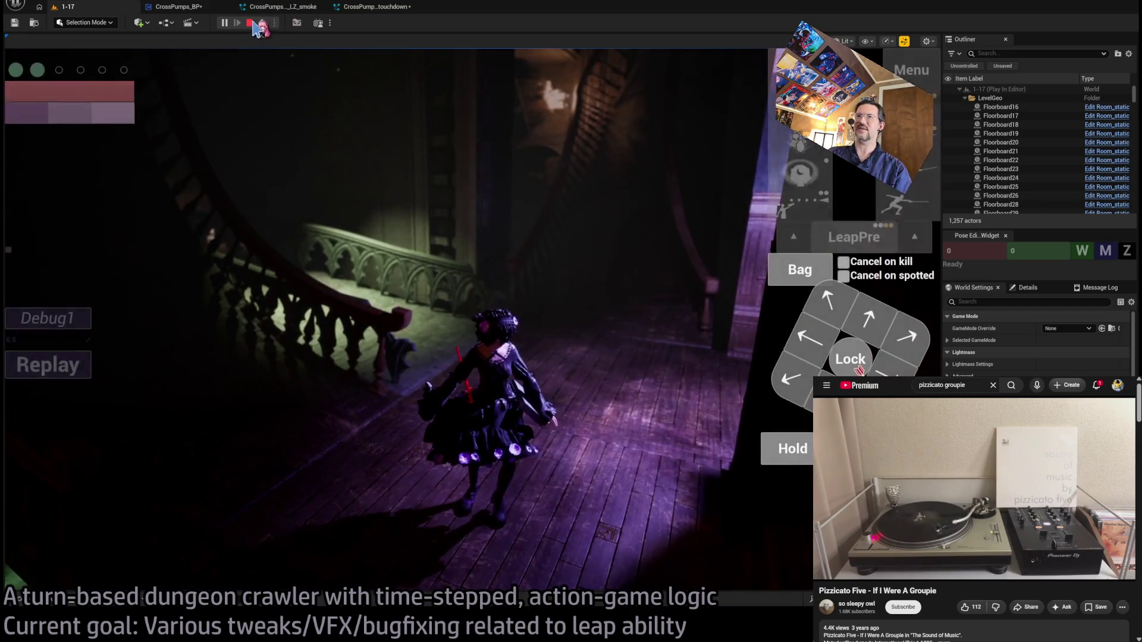
key("Escape")
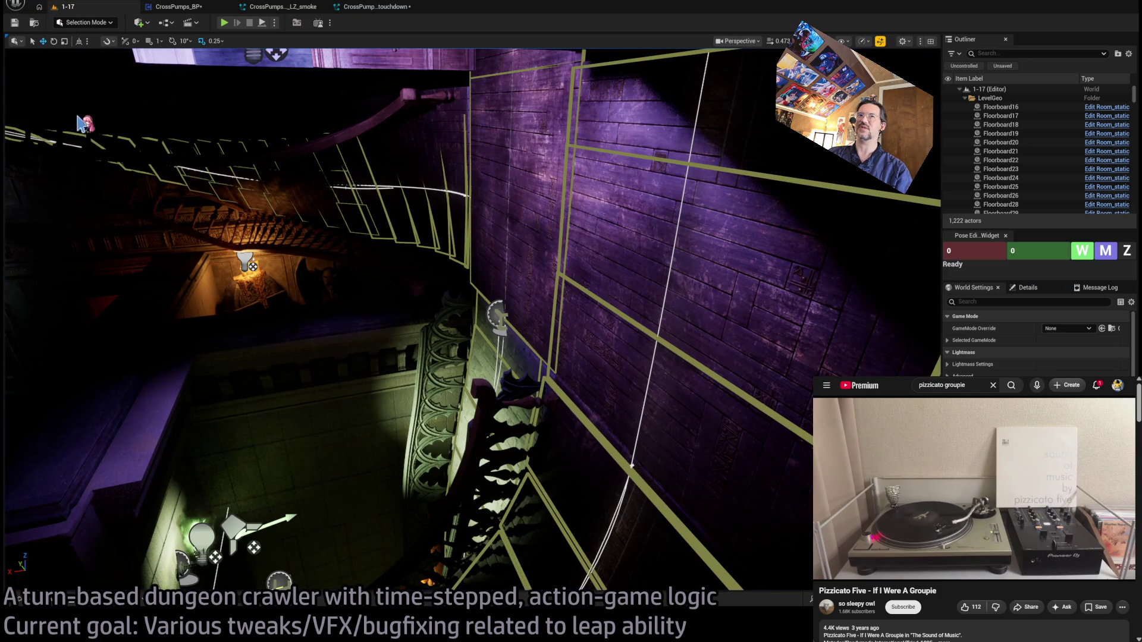
- Save all modified assets with Ctrl+Shift+S, maximize the browser, and switch to Twitch's Following page
key("ctrl+shift+s")
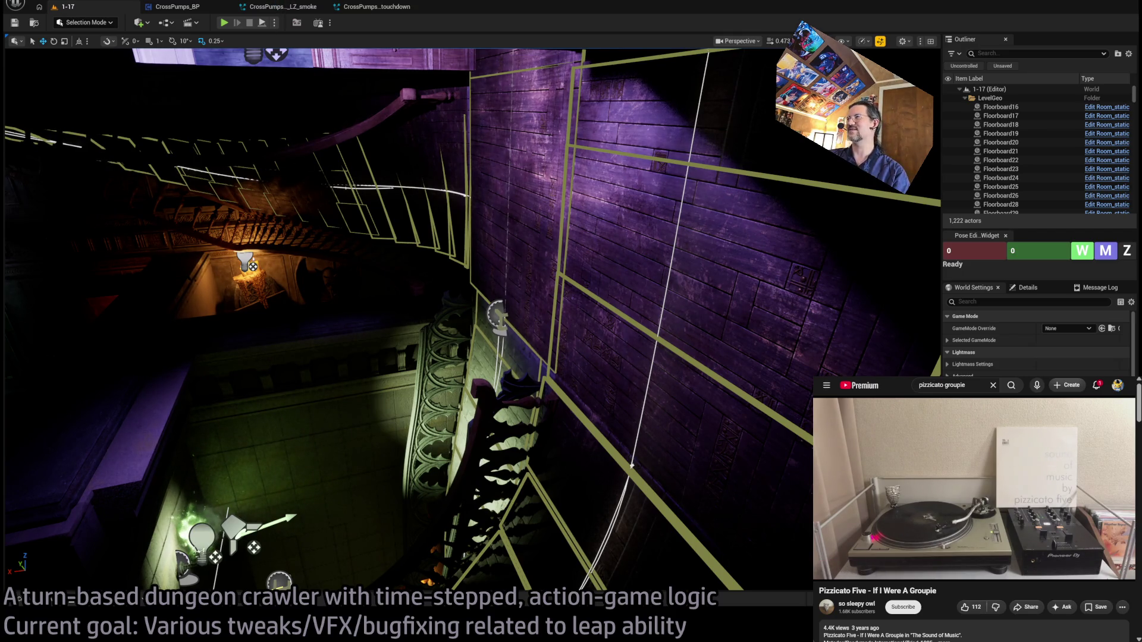
key("super+Up")
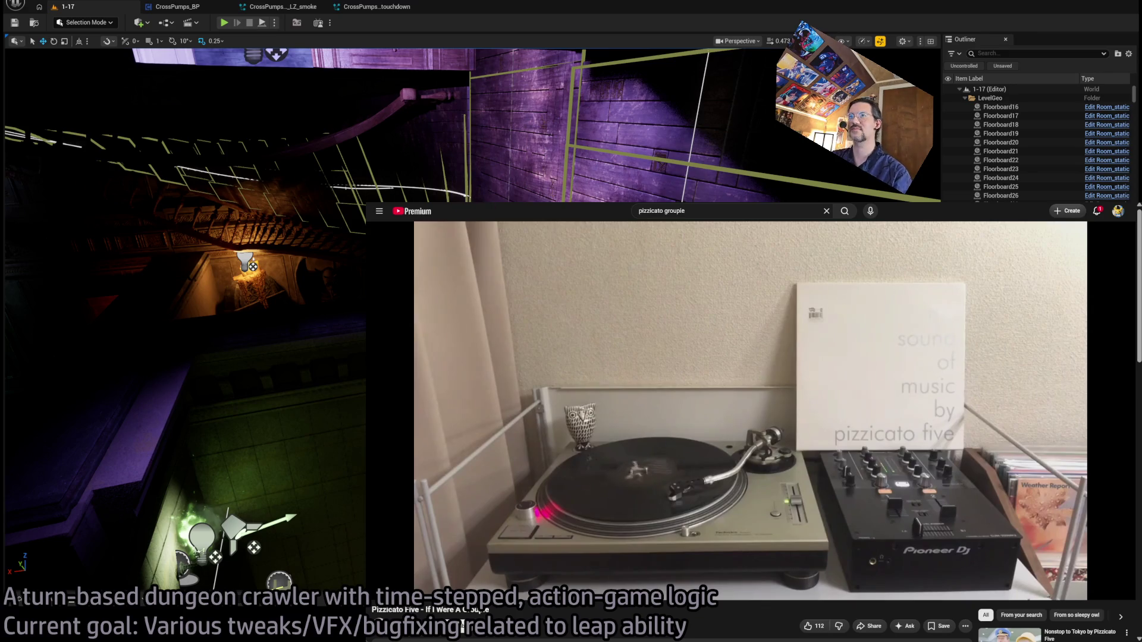
key("ctrl+Tab")
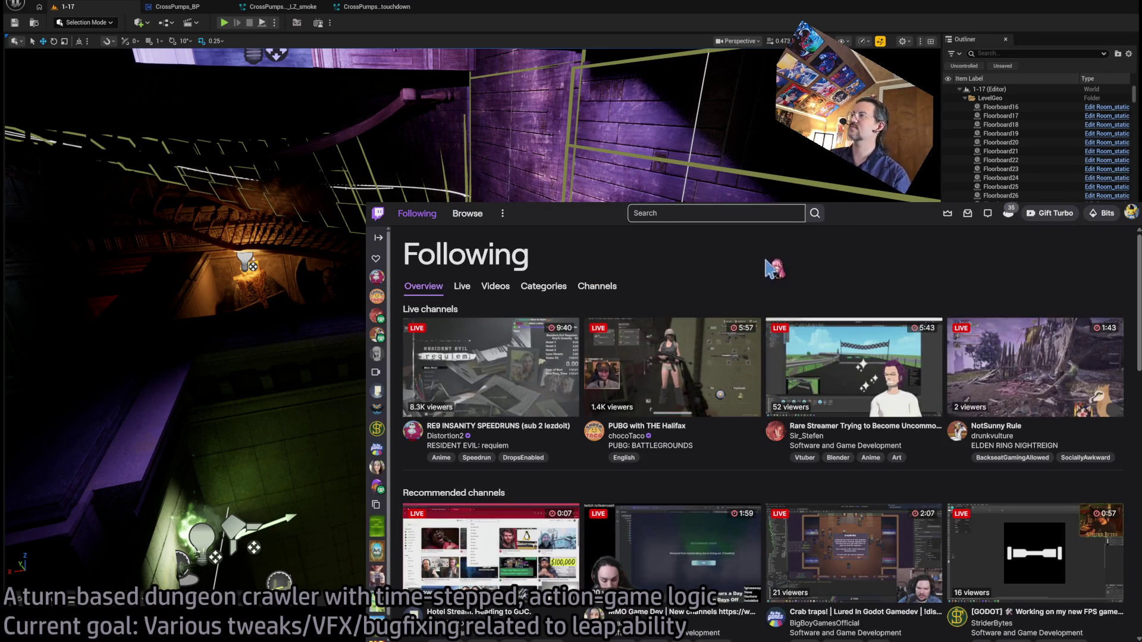
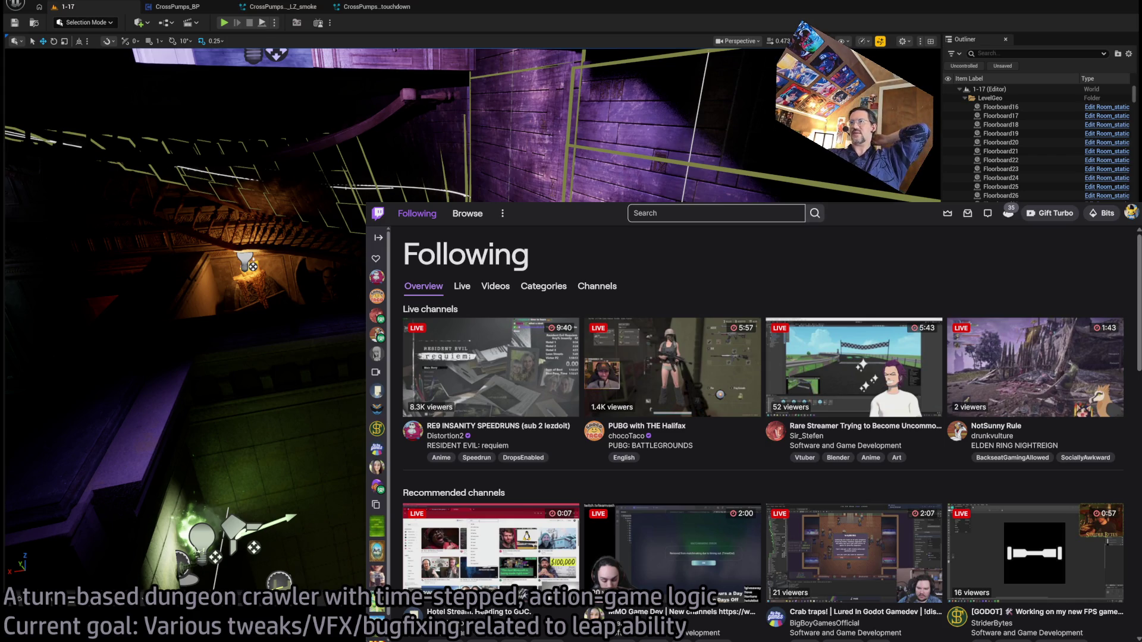
- Switch from the Twitch Following page to the 'GLD: To-Do' Google Doc
key("alt+Tab")
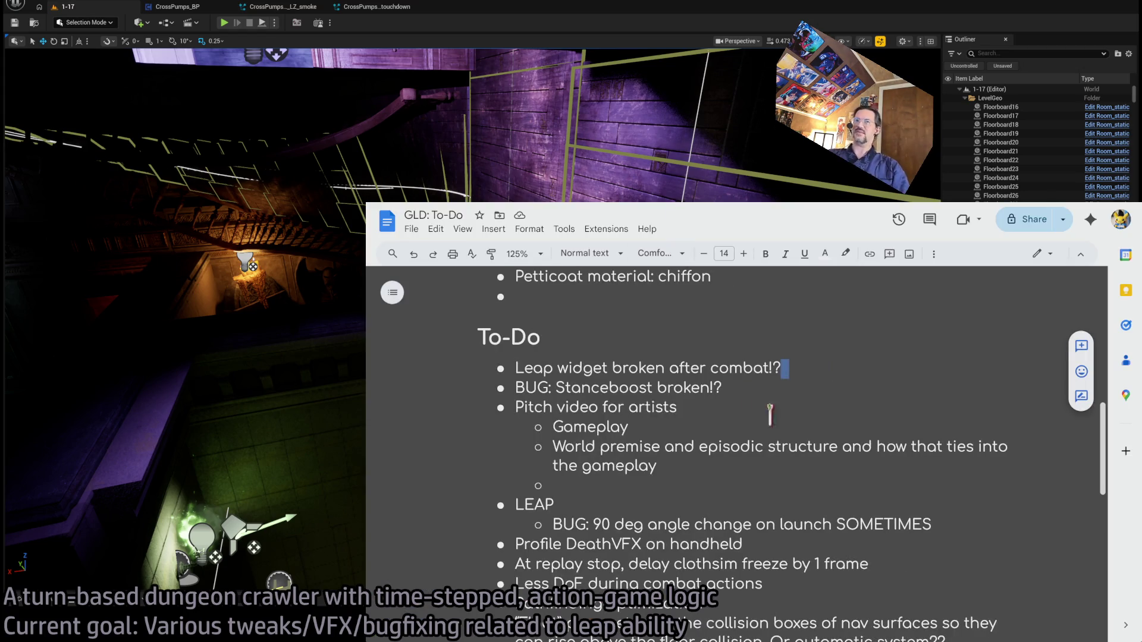
- Review the To-Do list, briefly highlighting the Profile DeathVFX and Less DoF entries
left_click(823, 382)
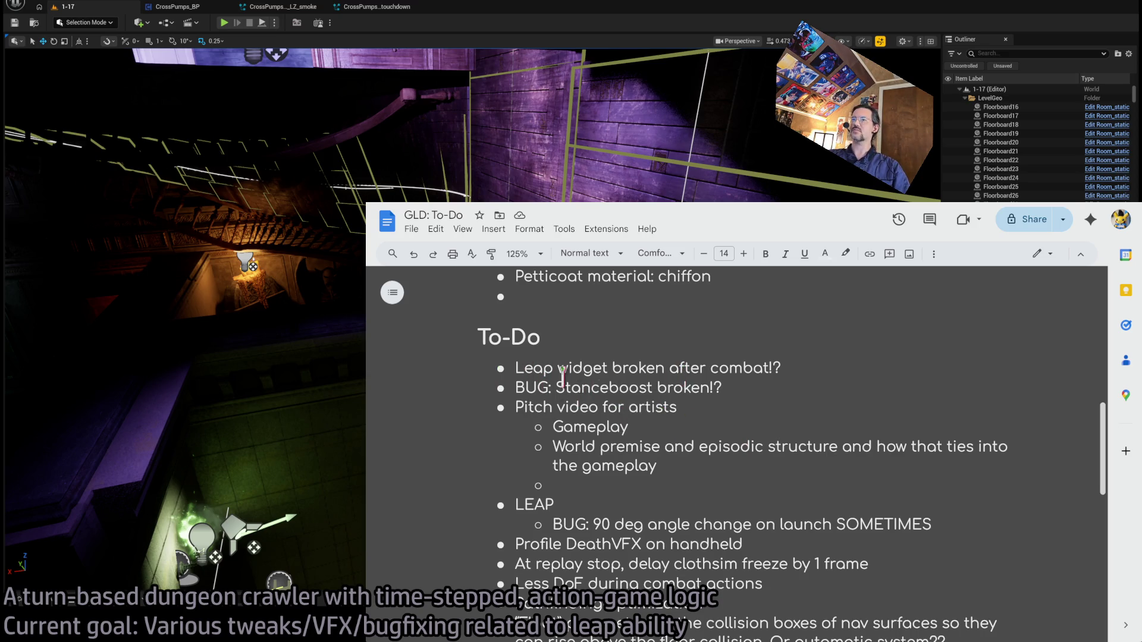
scroll(632, 406, "down", 3)
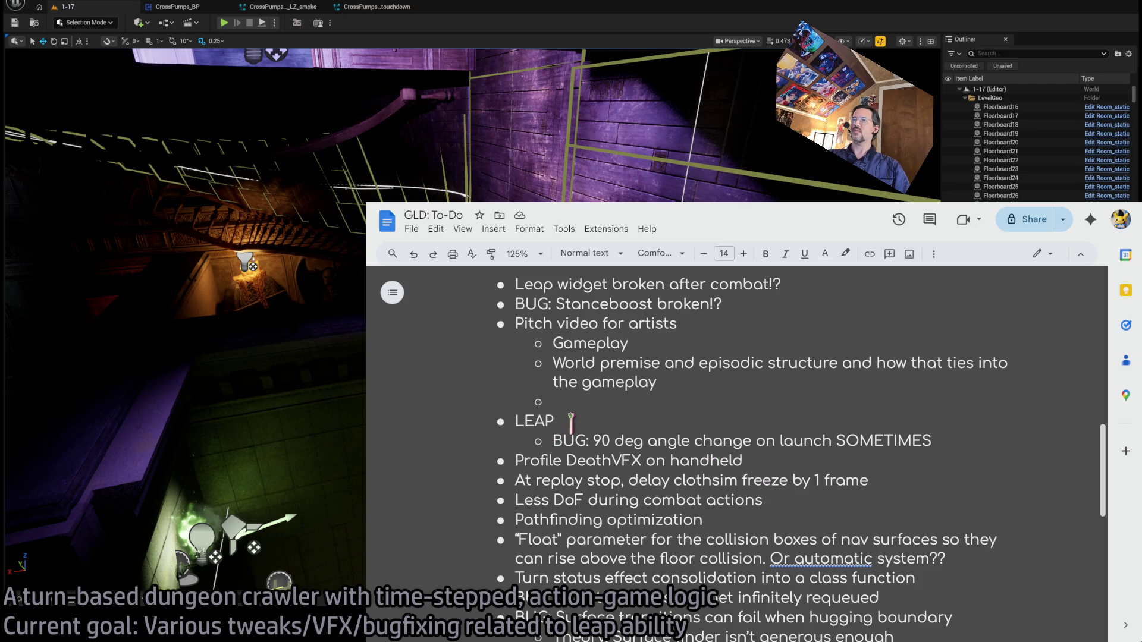
scroll(571, 423, "down", 3)
mouse_move(549, 377)
left_mouse_down()
mouse_move(743, 595)
mouse_move(722, 417)
left_mouse_up()
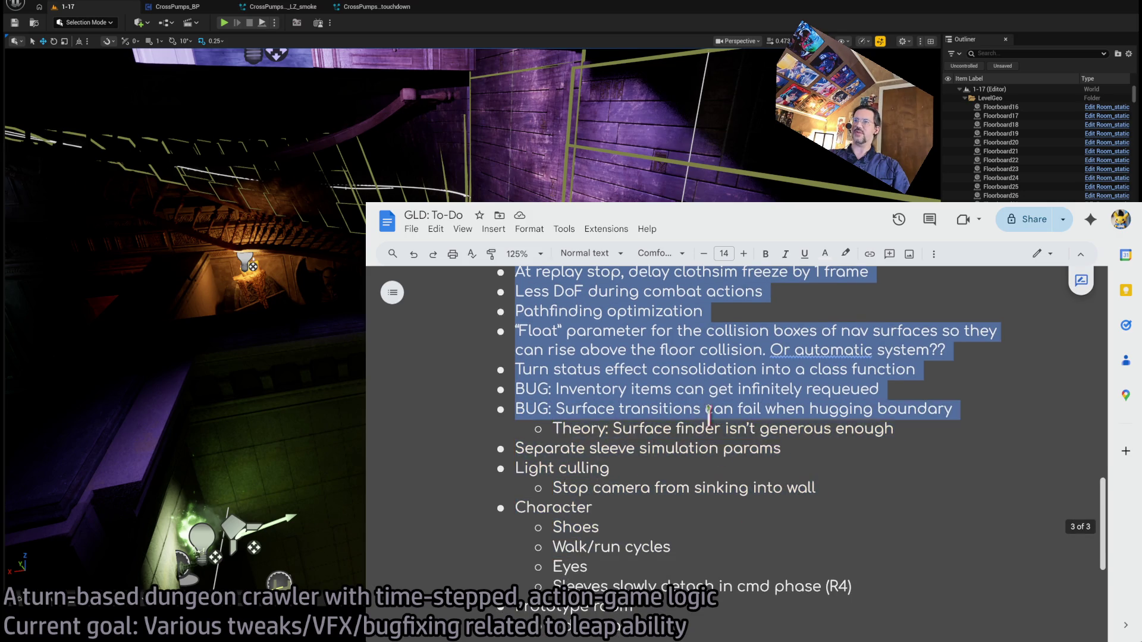
scroll(721, 446, "up", 12)
scroll(721, 449, "down", 3)
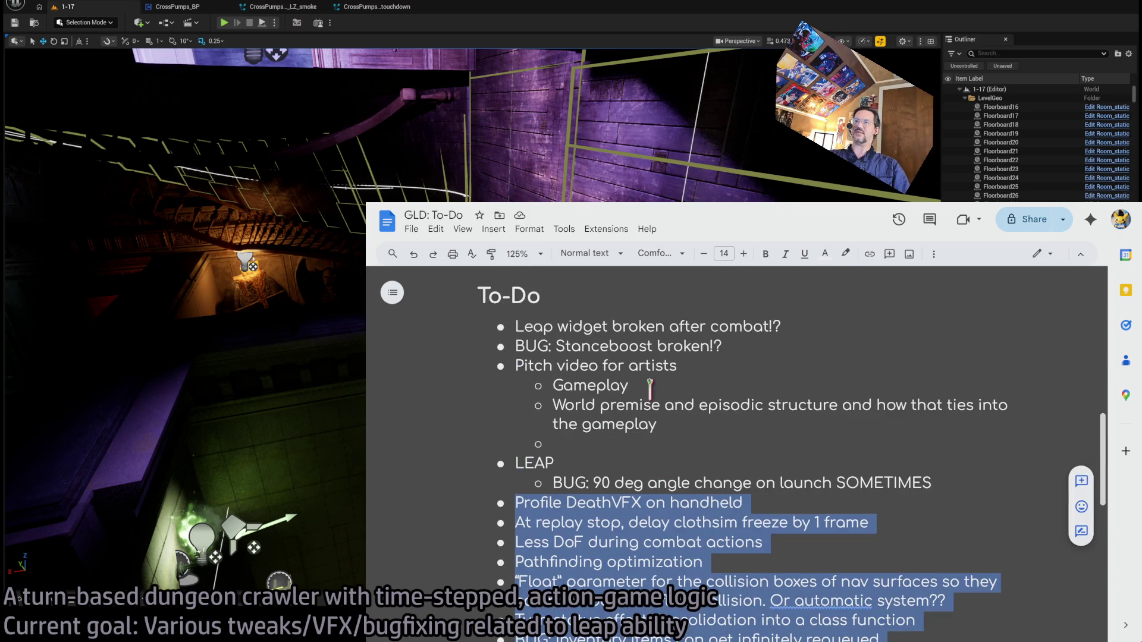
mouse_move(483, 285)
left_mouse_down()
mouse_move(785, 330)
mouse_move(716, 494)
mouse_move(693, 438)
mouse_move(614, 351)
left_mouse_up()
left_click(614, 351)
scroll(574, 376, "down", 3)
- Select the entries from 'At replay stop' through the 'Float' parameter and class function entry
mouse_move(553, 400)
left_mouse_down()
mouse_move(589, 400)
mouse_move(628, 557)
left_mouse_up()
left_click(648, 517)
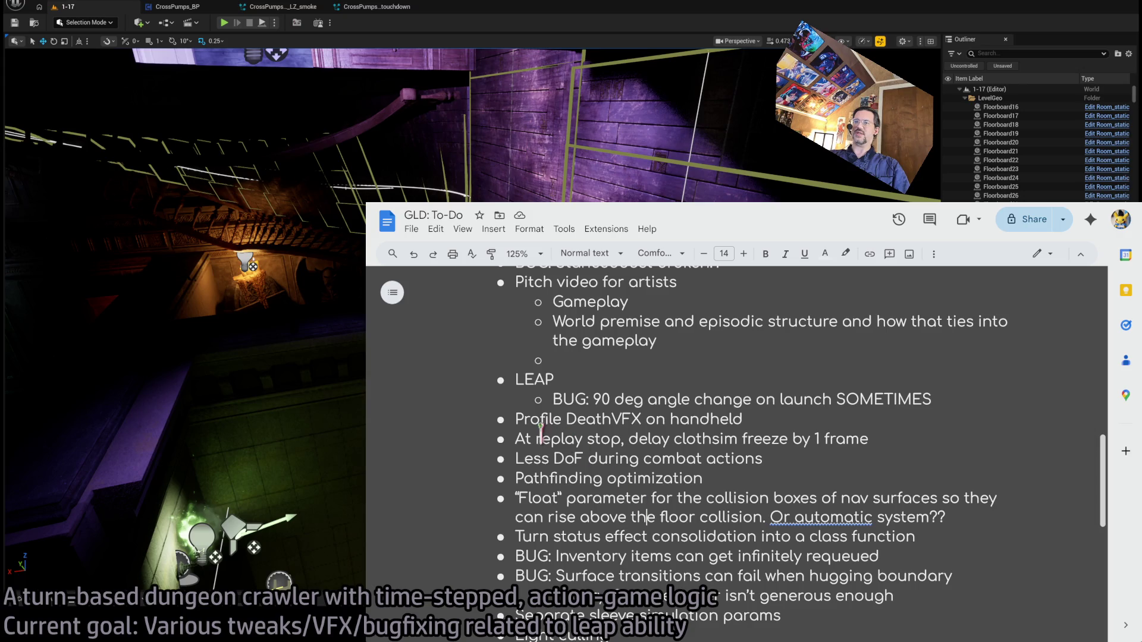
left_click_drag(515, 439, 764, 441)
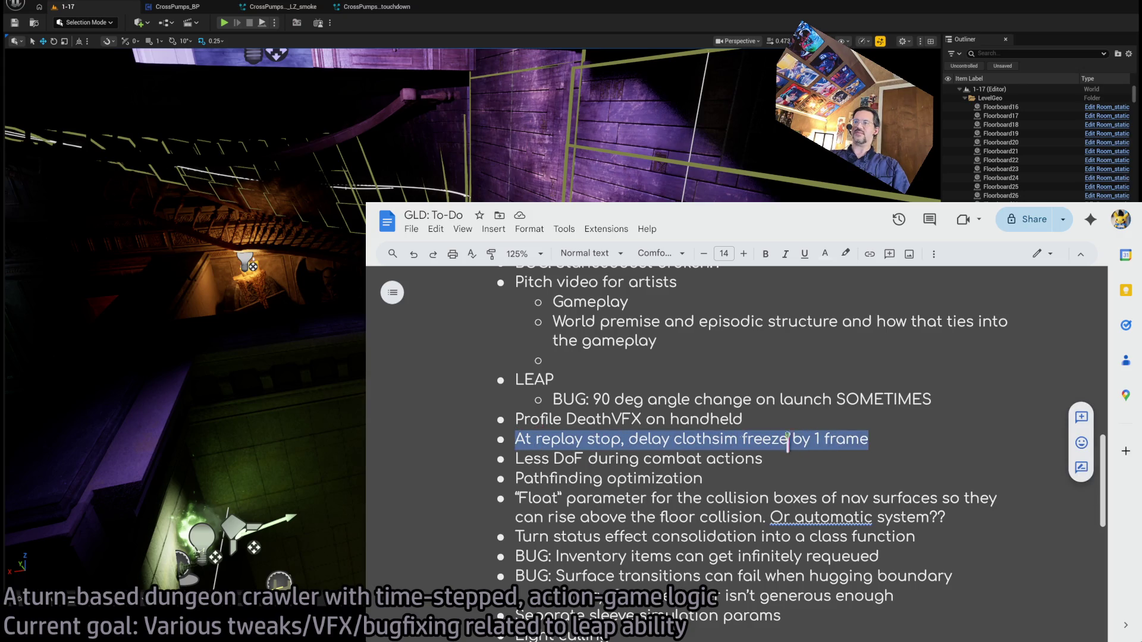
left_click_drag(515, 458, 688, 458)
left_click_drag(516, 479, 702, 479)
left_click_drag(517, 499, 876, 531)
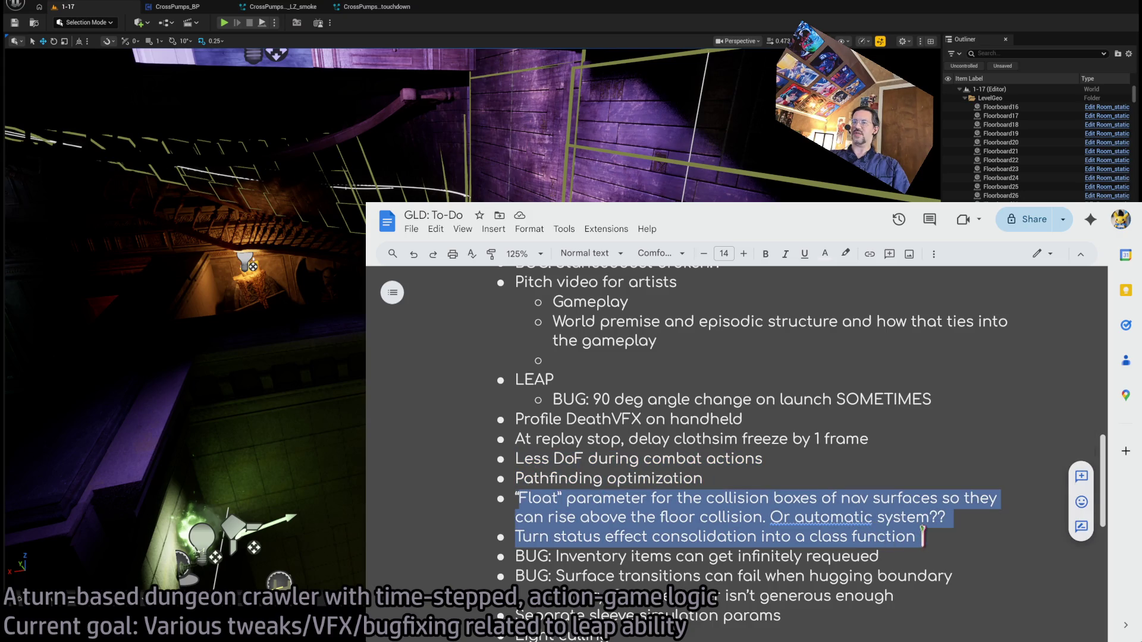